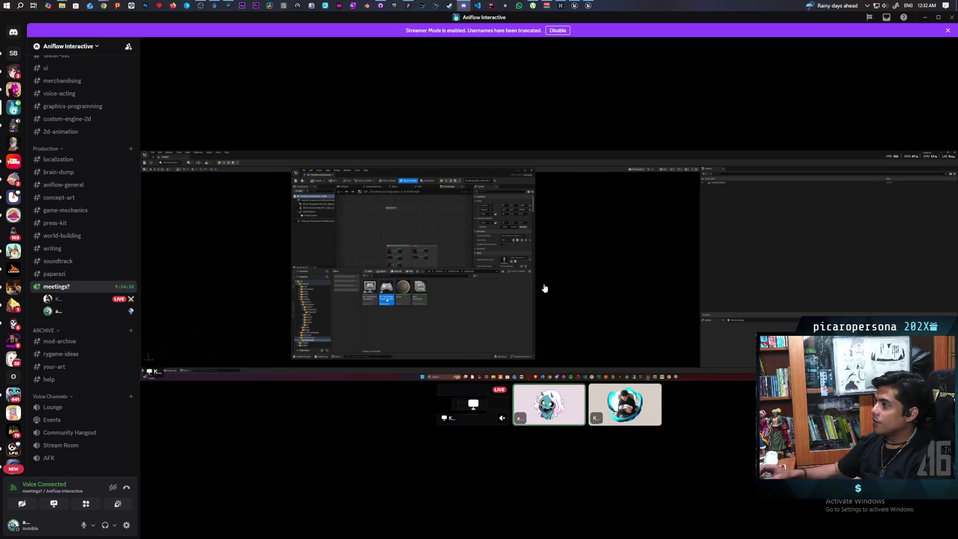
Review the 'Fixed double jump climbing bug' commit in History, then pull the 3 new commits from origin
click(380, 6)
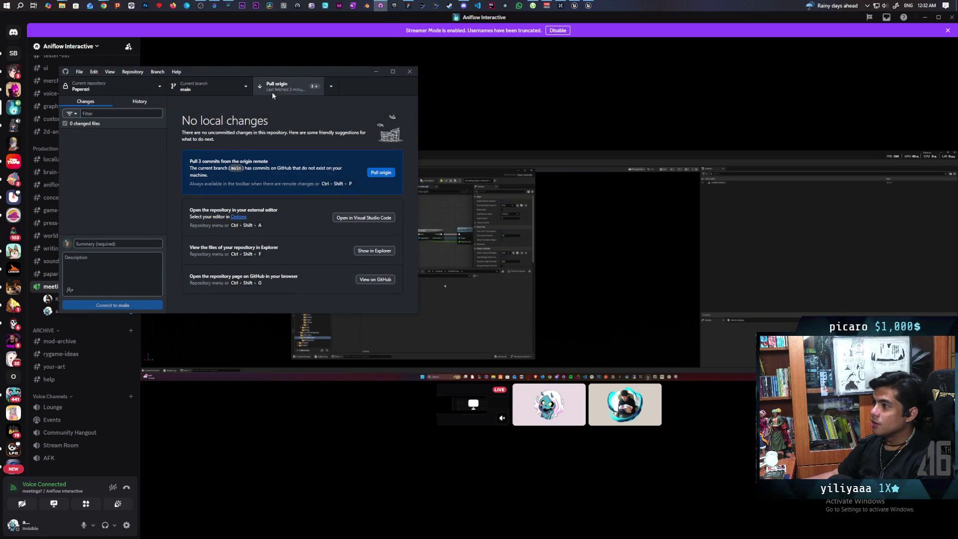
click(152, 102)
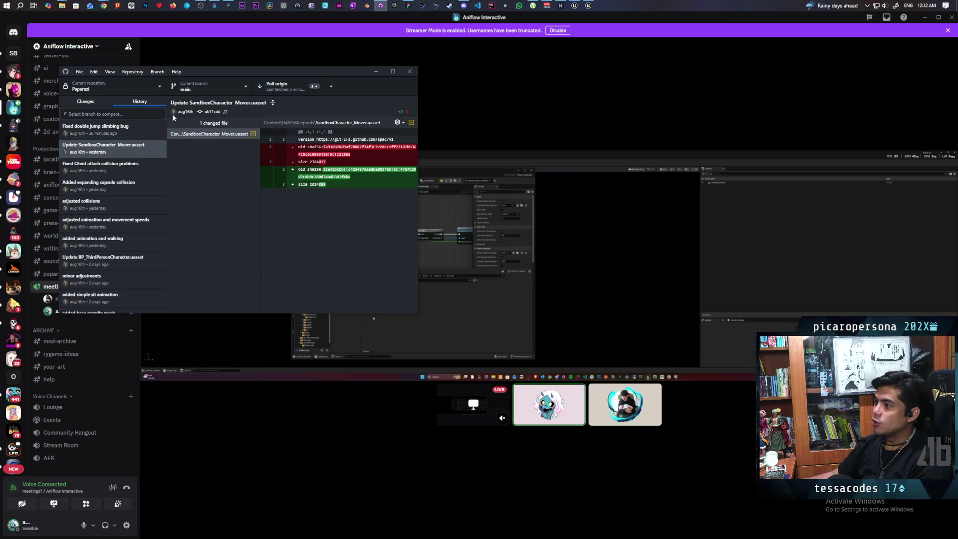
click(129, 132)
click(134, 145)
click(137, 134)
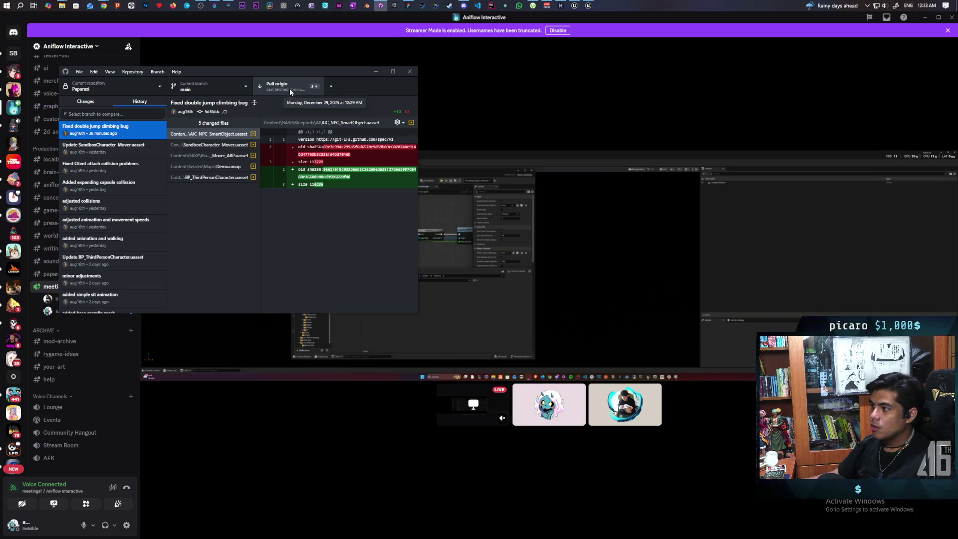
click(290, 88)
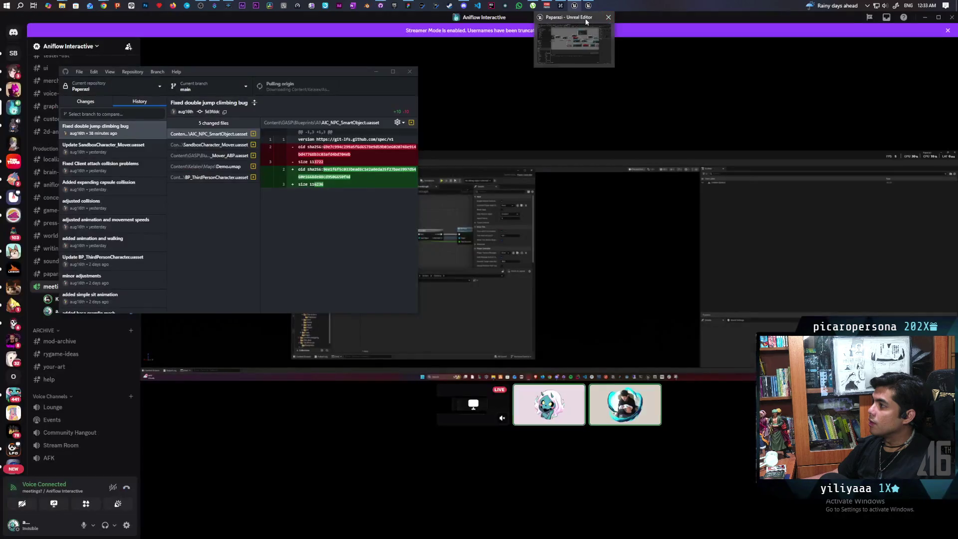
Minimize Unreal Editor, then dismiss the failed-unlink error and retry the pull from origin
click(577, 18)
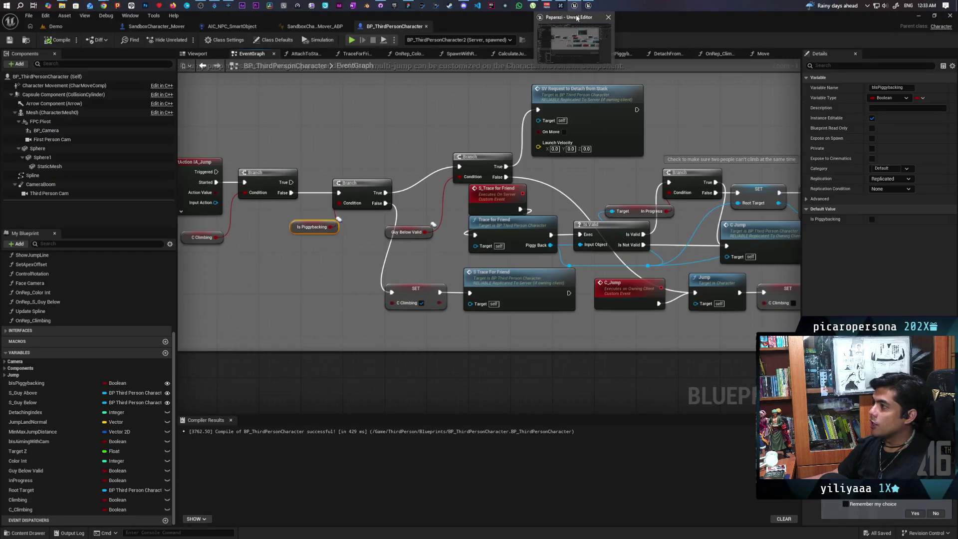
click(575, 6)
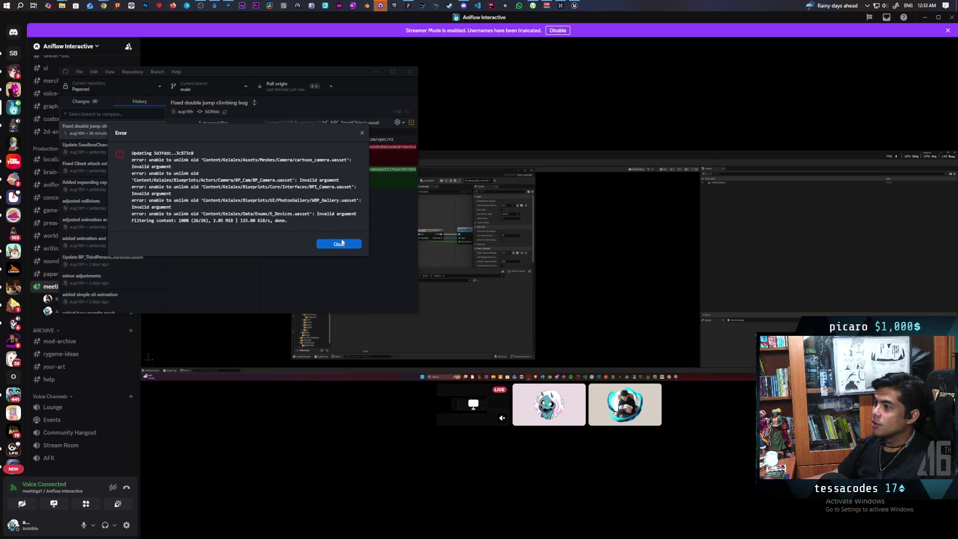
click(343, 246)
click(294, 89)
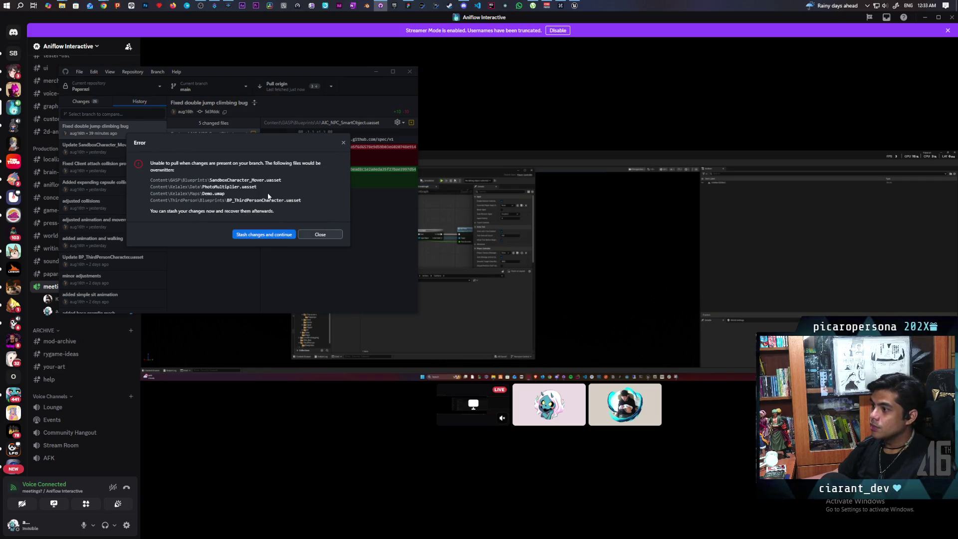
Close the pull error and discard all 26 local changes from the Changes list
click(343, 144)
click(81, 101)
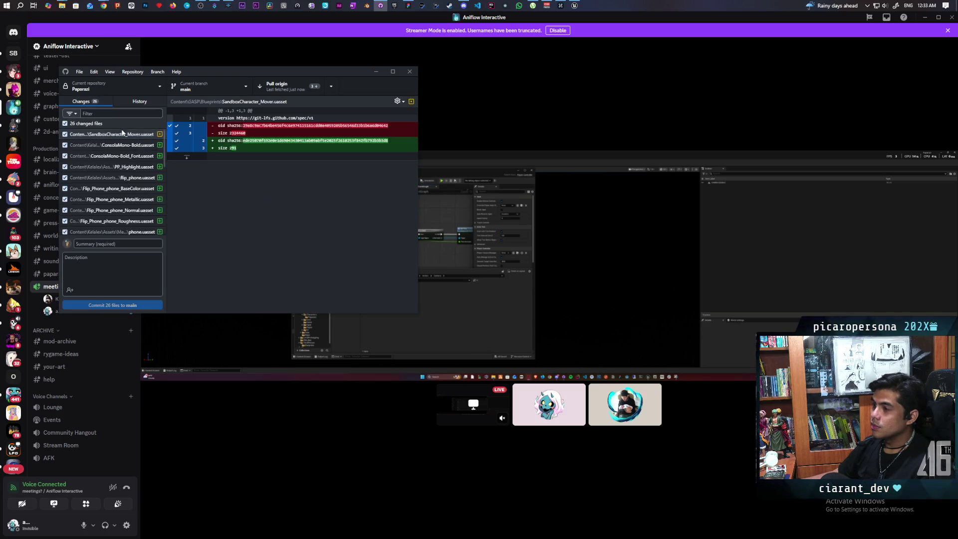
right_click(95, 126)
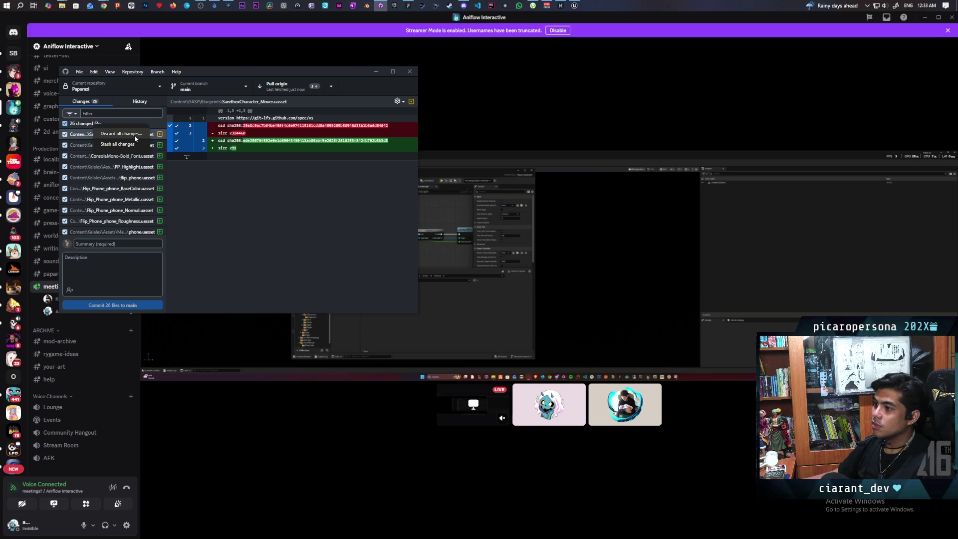
click(134, 135)
click(249, 217)
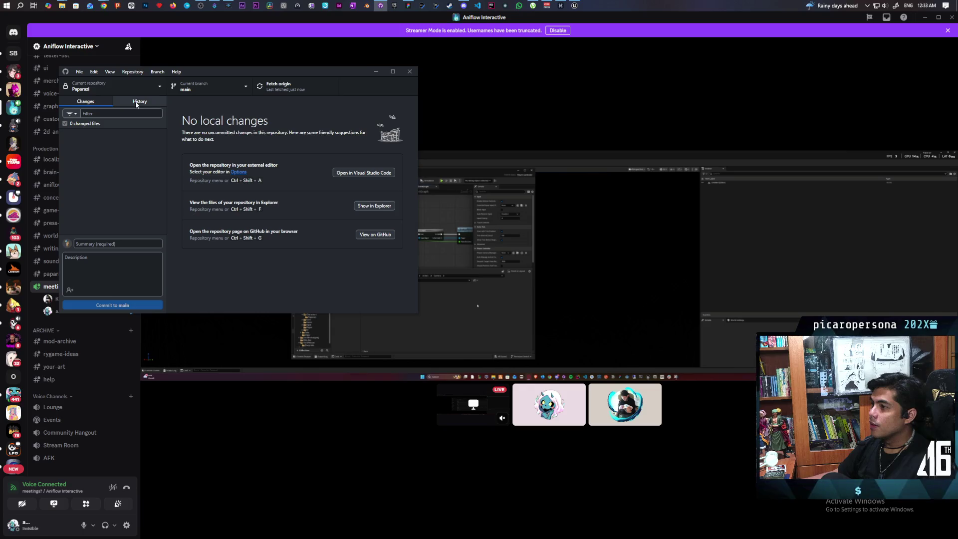
click(369, 207)
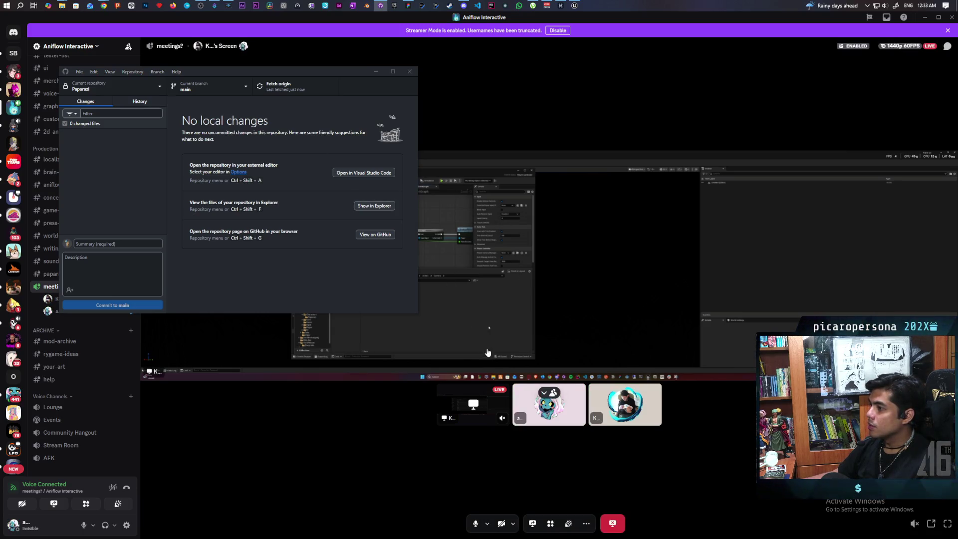
Launch Paparazi.uproject in Unreal Editor and return to GitHub Desktop's commit history
double_click(651, 261)
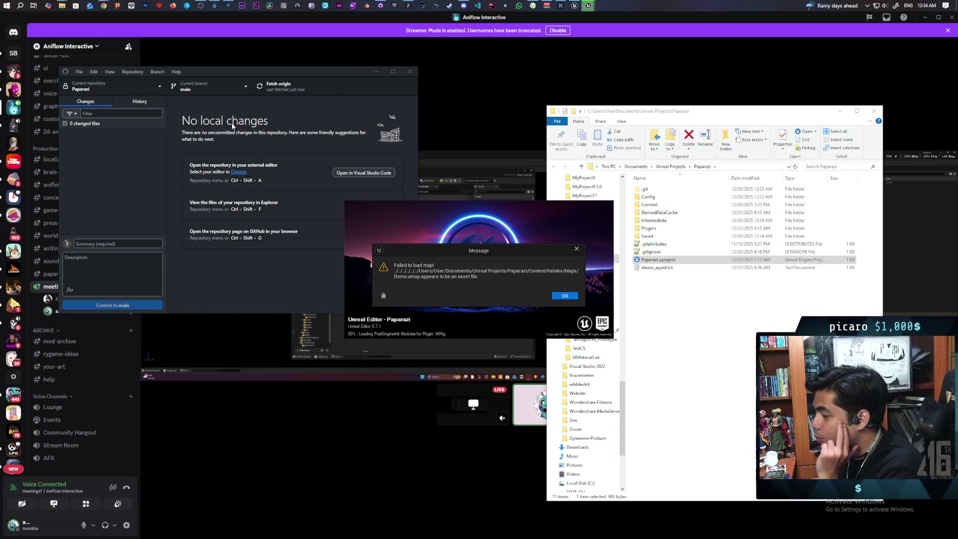
click(140, 101)
Inspect the merge, device interaction and camera interaction commit diffs, ending on camera interaction
click(124, 135)
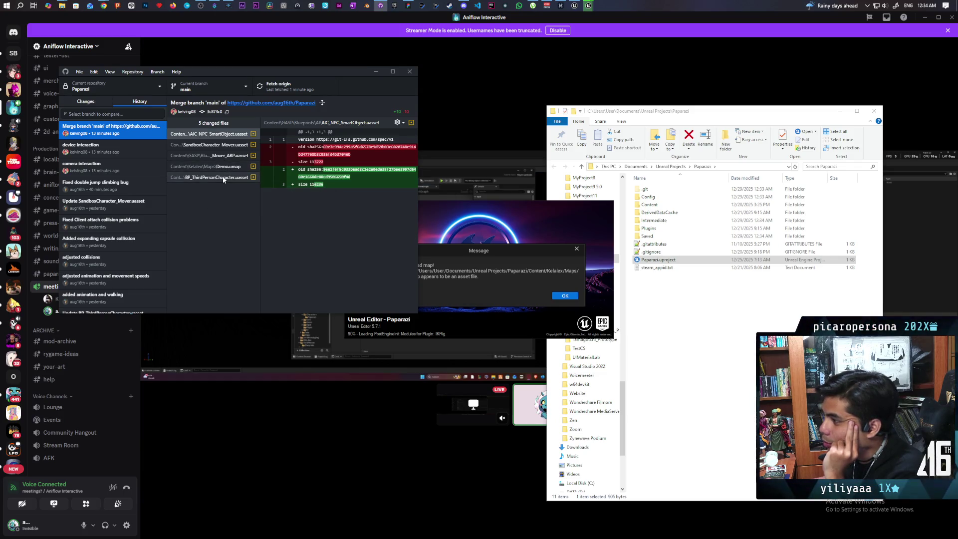
click(128, 148)
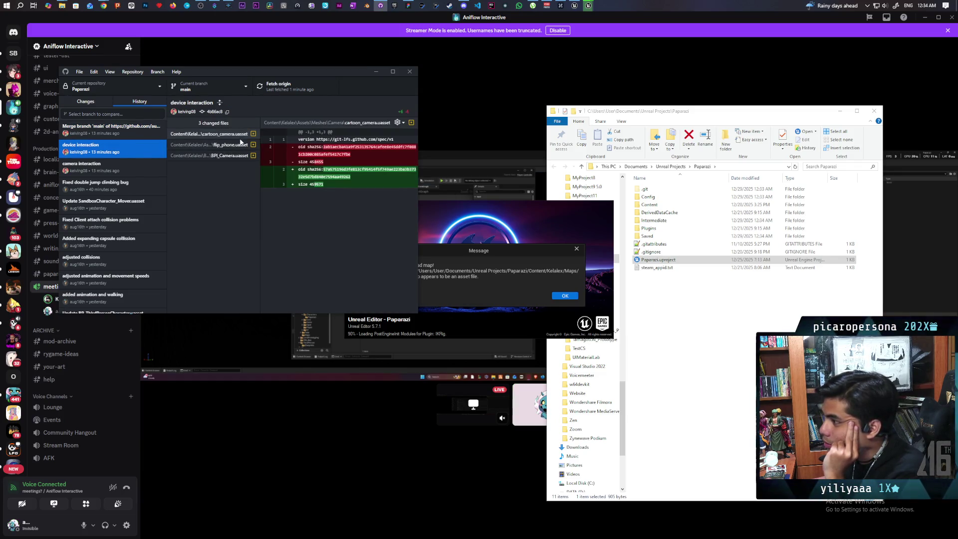
click(111, 166)
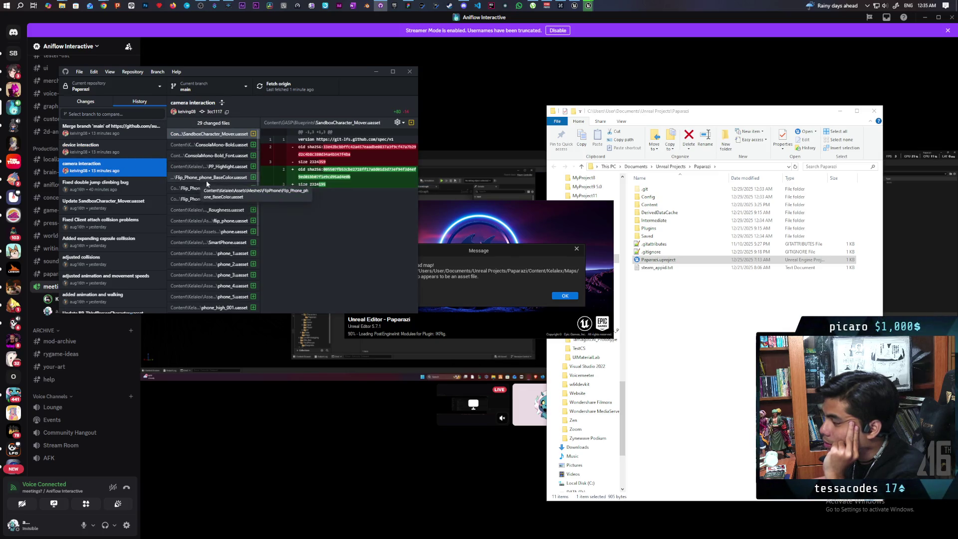
scroll(206, 182, down, 3)
scroll(207, 184, down, 1)
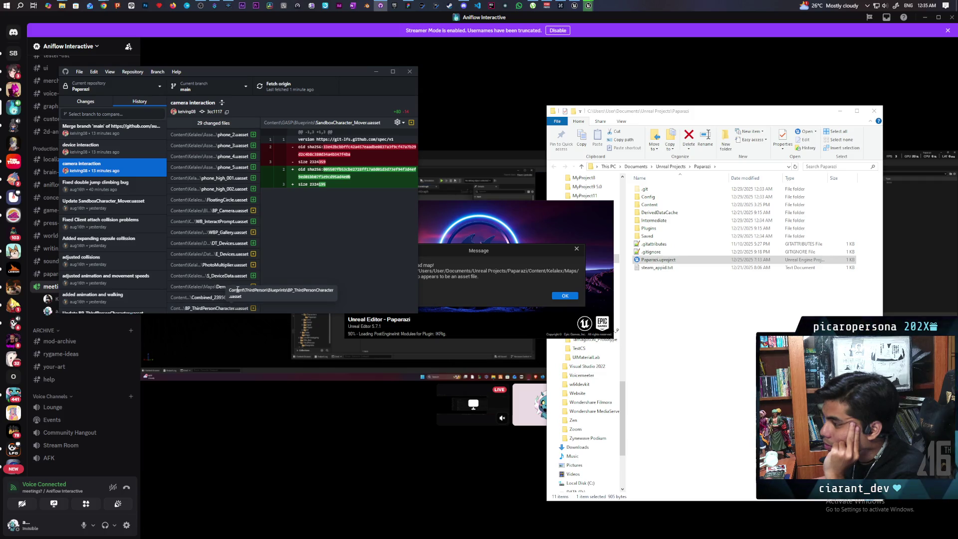
click(133, 145)
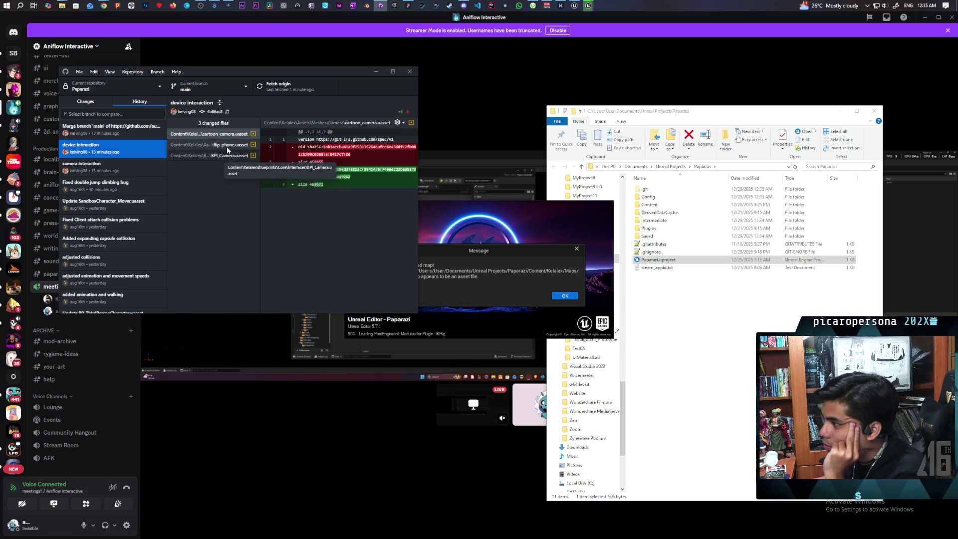
click(110, 167)
Start and cancel a cherry-pick of the camera interaction commit, then dismiss Unreal's map-load error
right_click(122, 167)
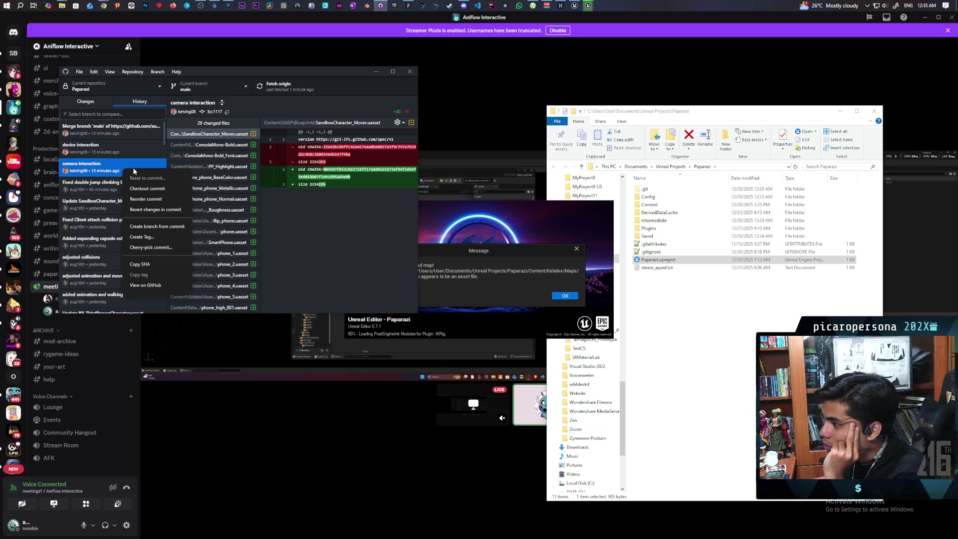
click(155, 247)
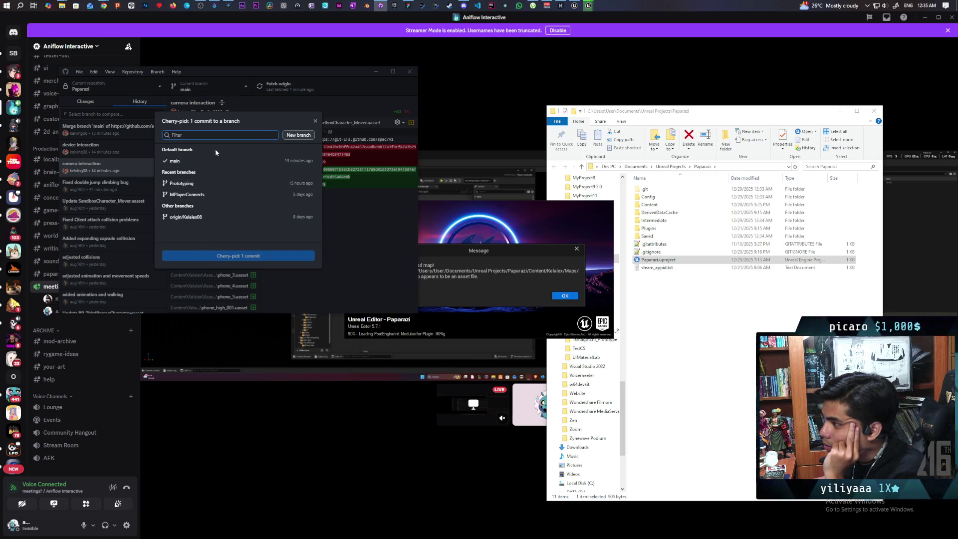
click(315, 120)
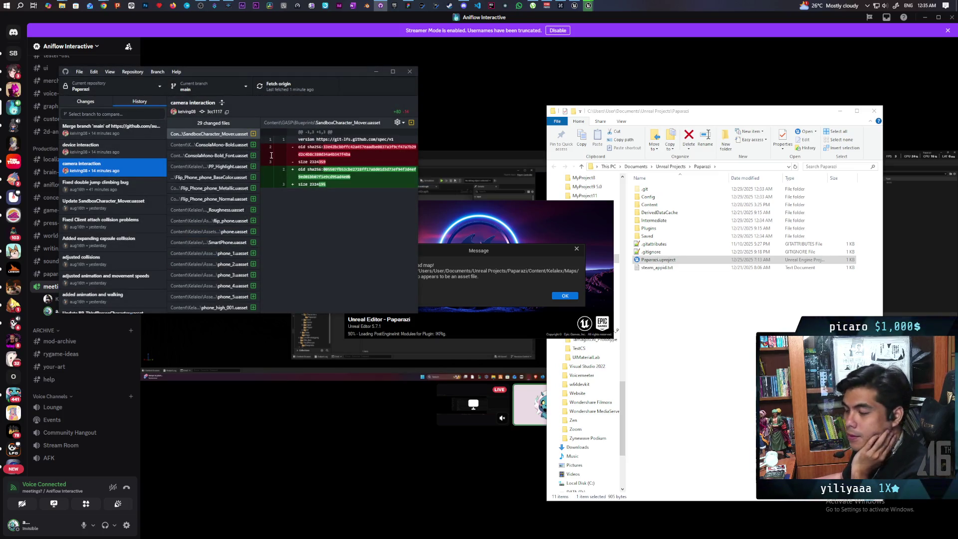
scroll(217, 254, down, 3)
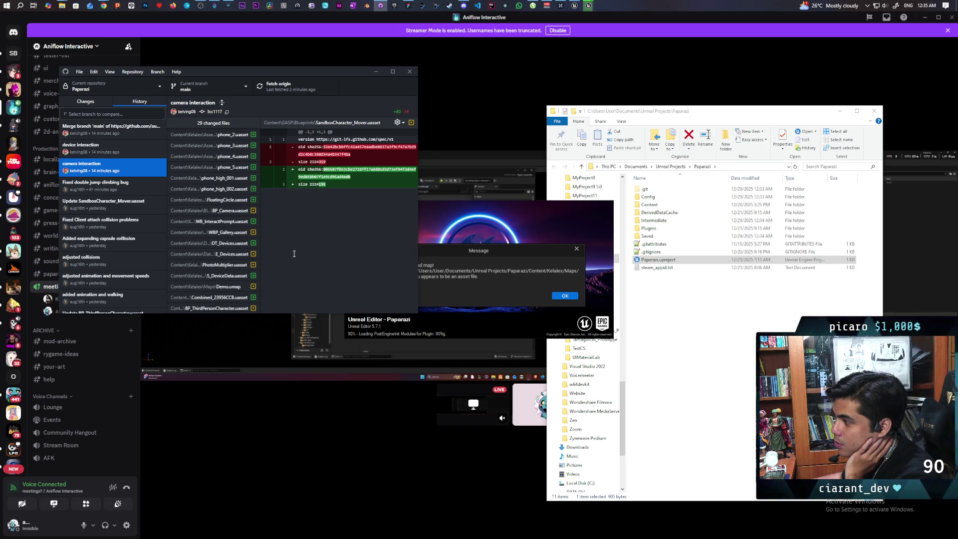
click(576, 249)
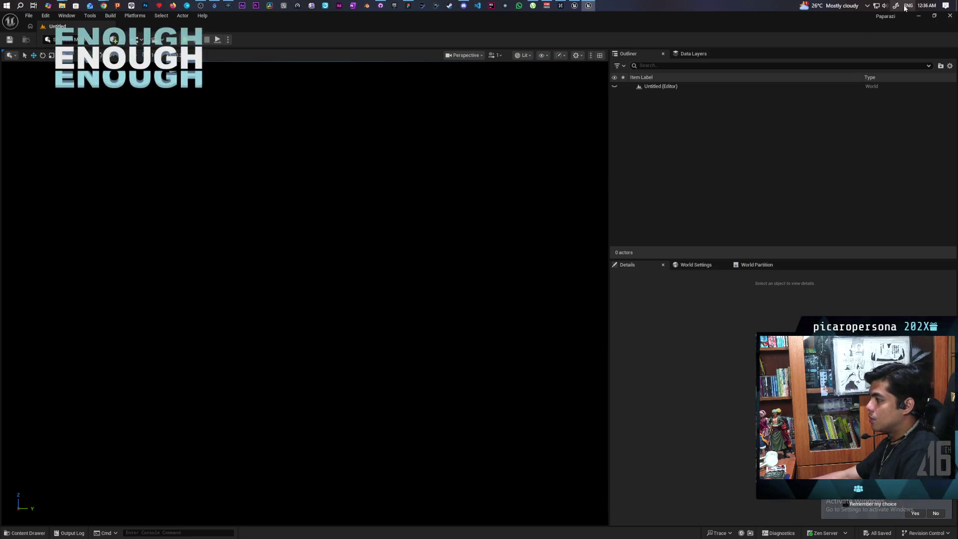
Close Unreal Editor and move GitHub Desktop toward the middle of the screen
click(950, 17)
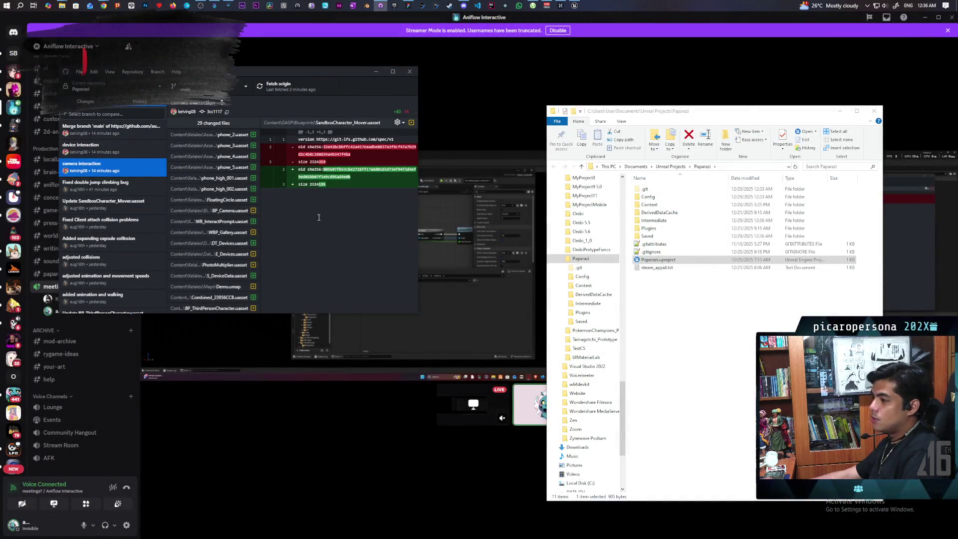
drag(266, 73, 394, 162)
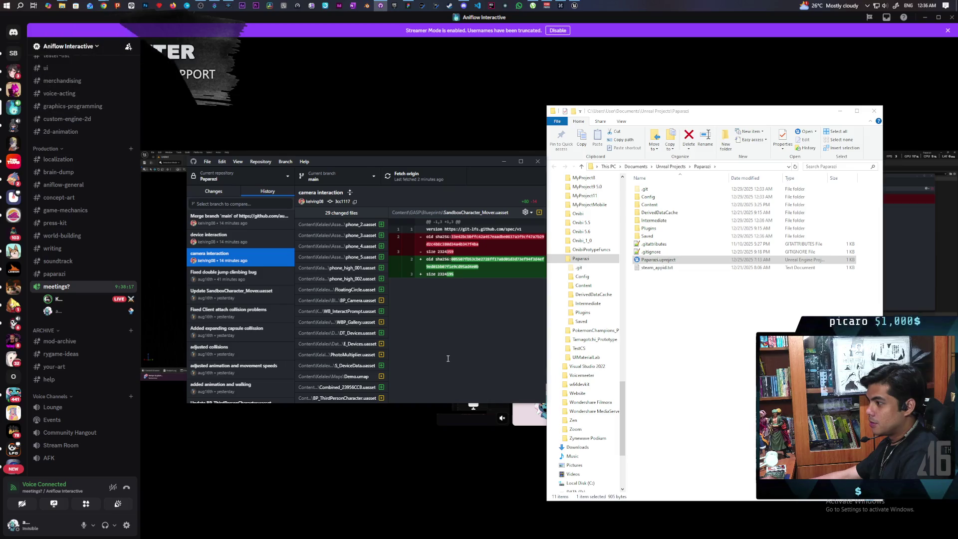
Inspect the Demo.umap and BP_ThirdPersonCharacter.uasset diffs in the camera interaction commit
click(343, 381)
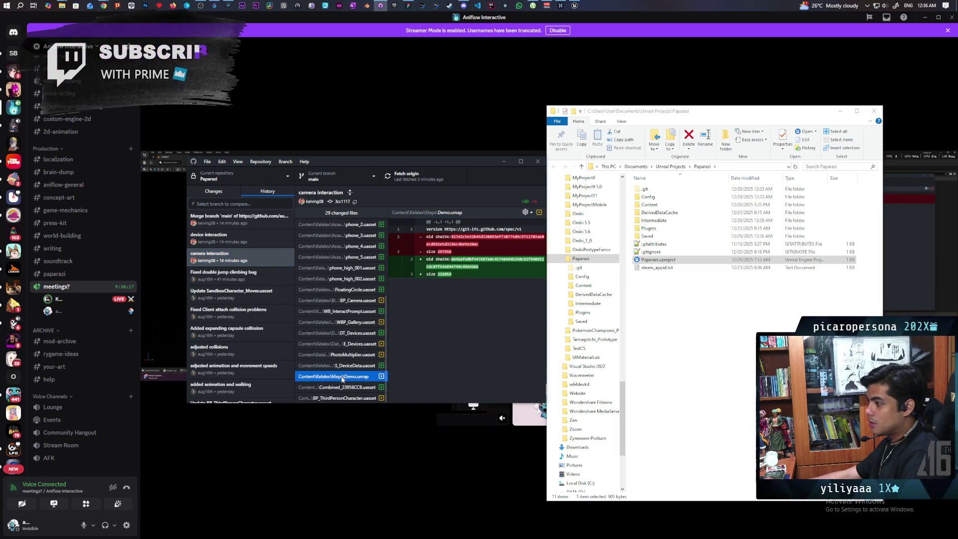
click(340, 398)
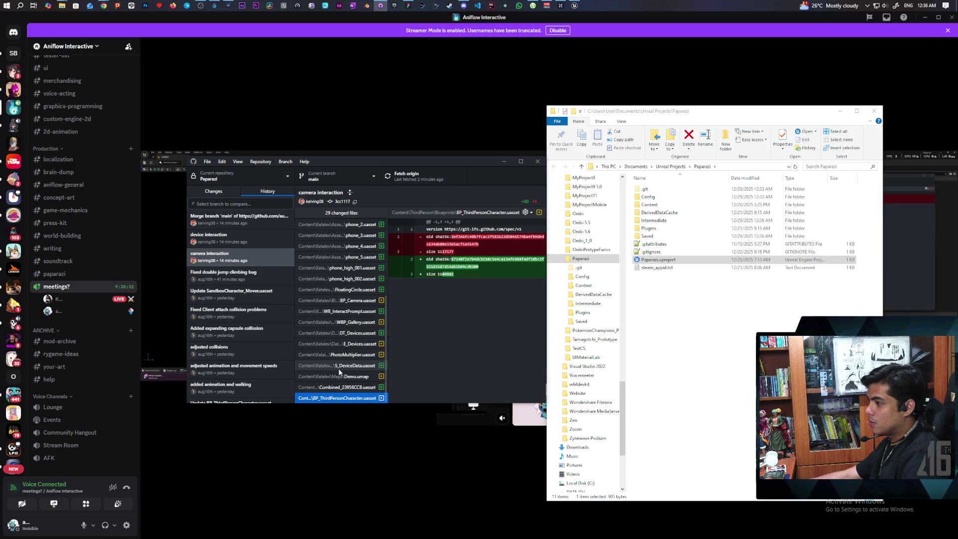
scroll(344, 369, up, 3)
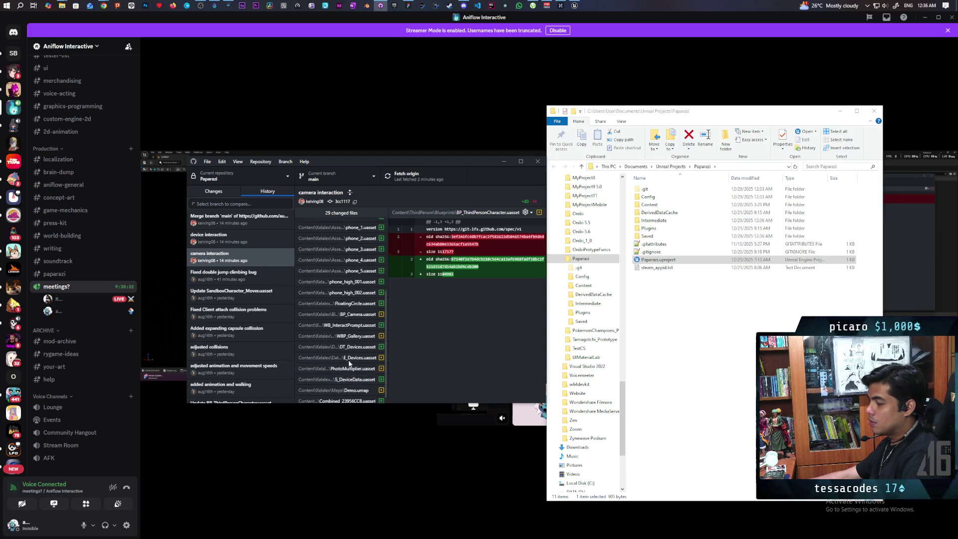
scroll(349, 364, up, 1)
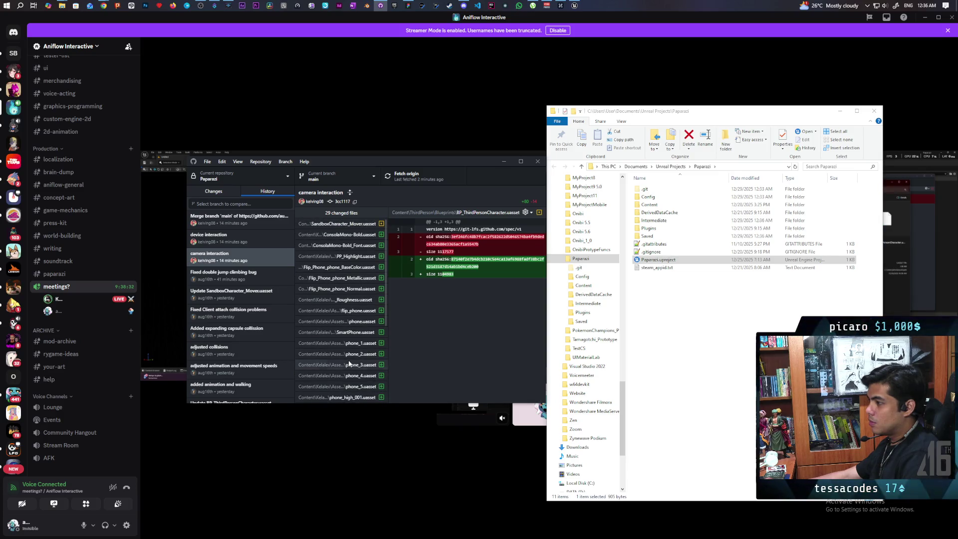
scroll(350, 364, down, 3)
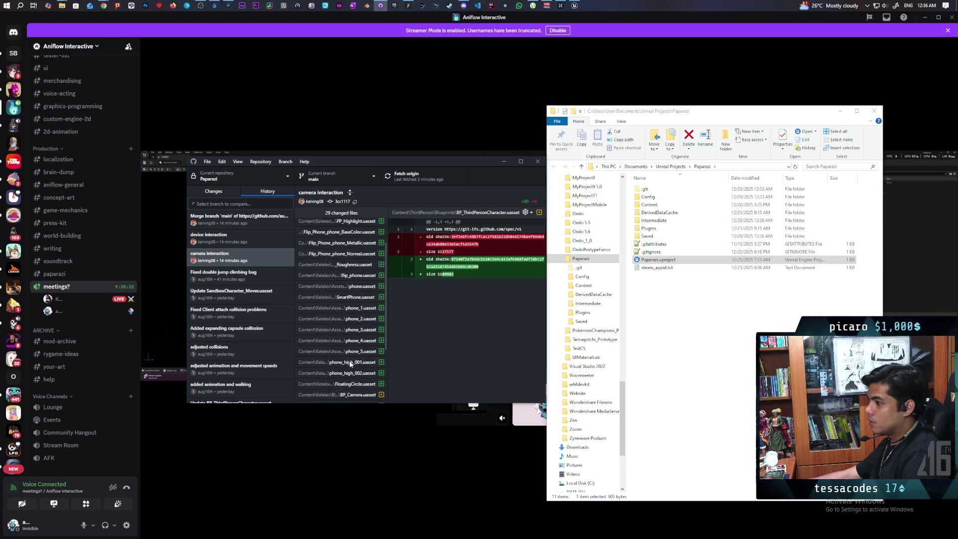
scroll(350, 363, down, 3)
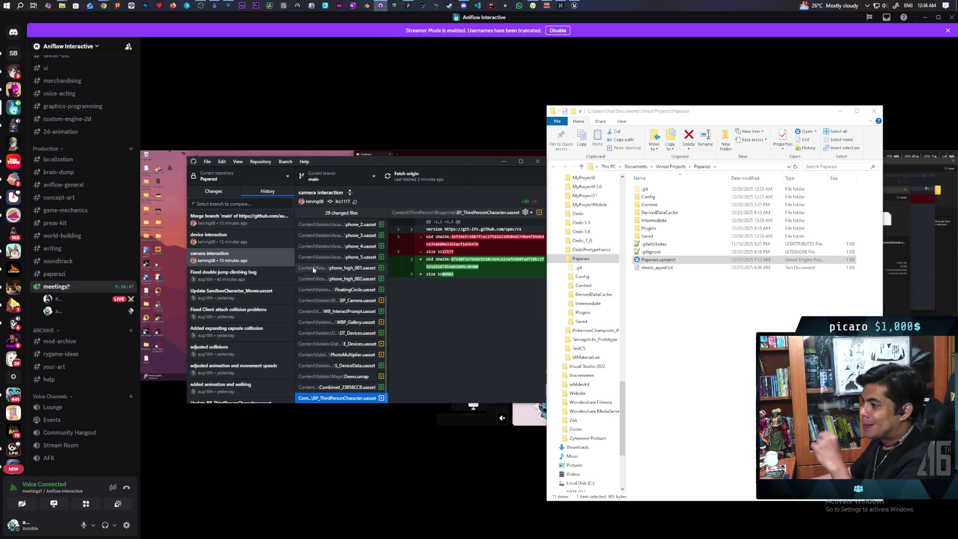
Compare the device interaction commit's changes with camera interaction, then return to the Discord share
click(269, 236)
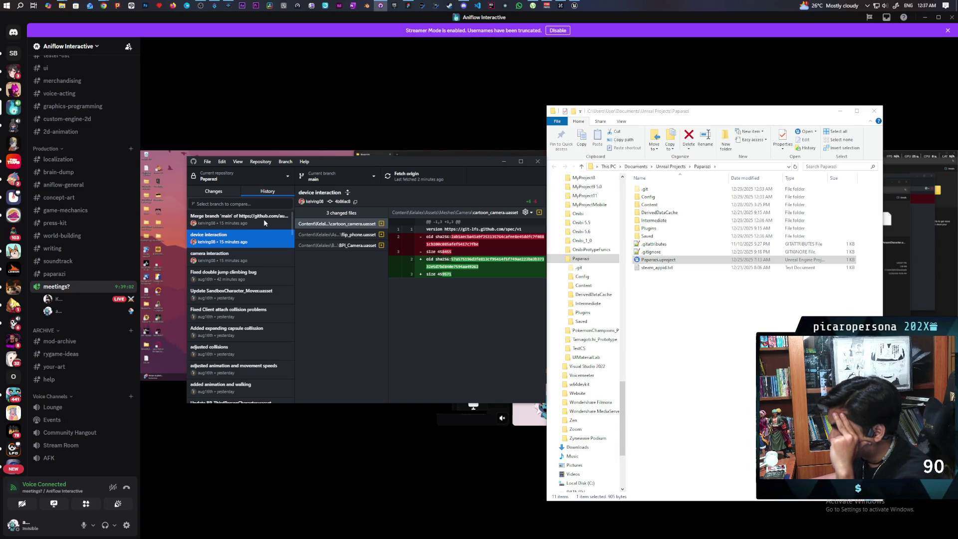
click(247, 256)
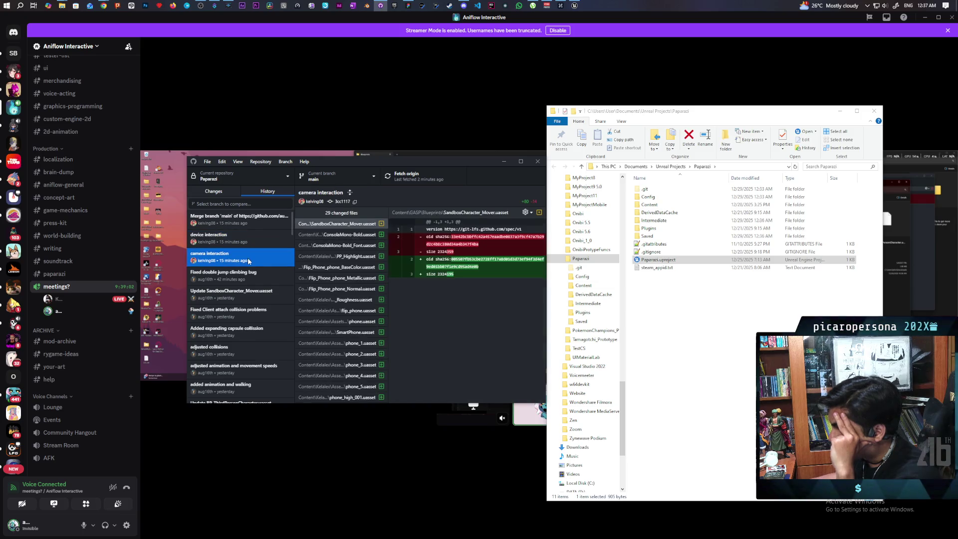
scroll(325, 330, down, 3)
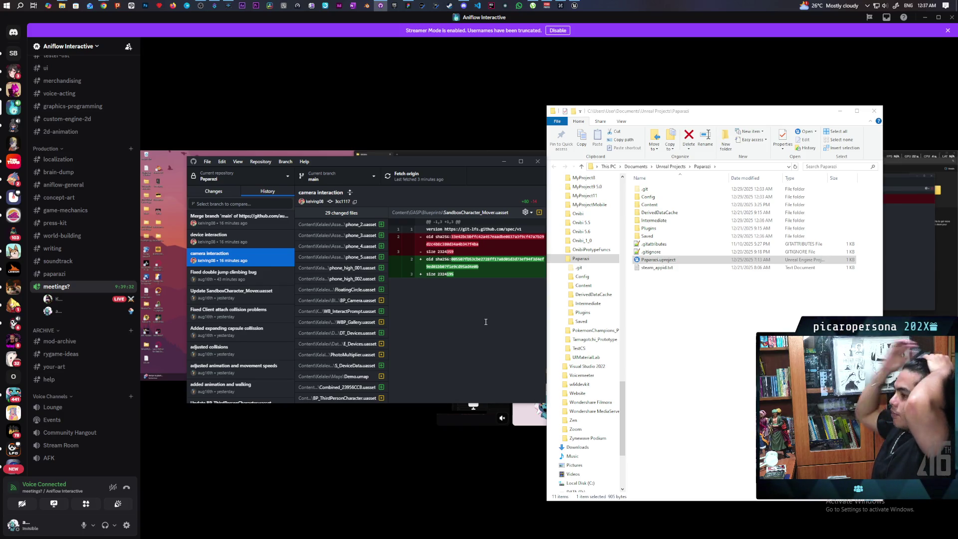
click(365, 76)
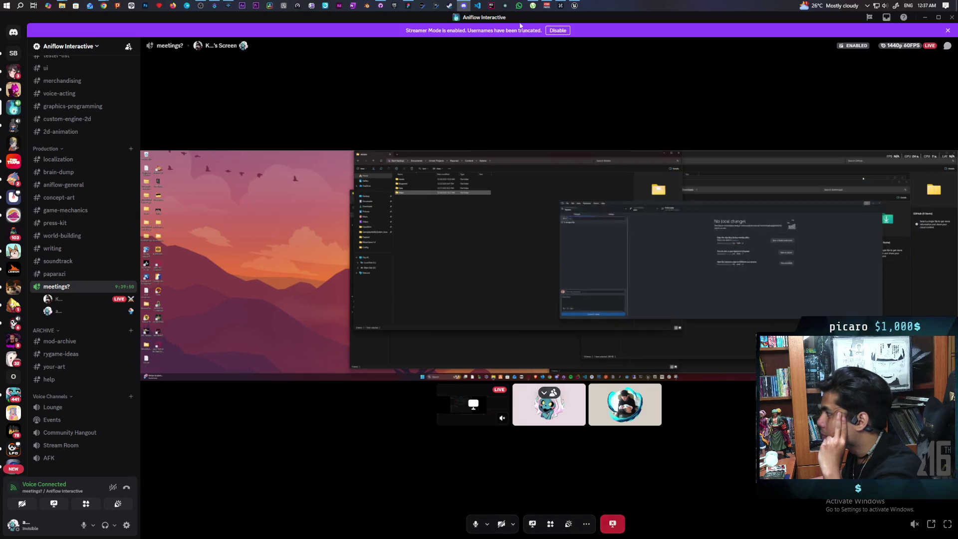
Fetch and pull from origin, inspect the new 'fixes' commit, and confirm there are no local changes
mouse_move(573, 8)
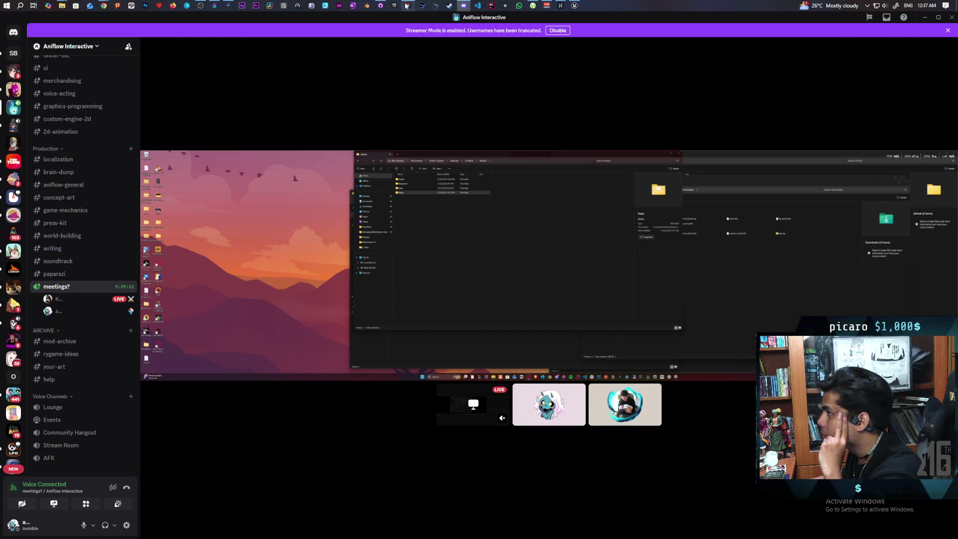
click(380, 6)
click(436, 178)
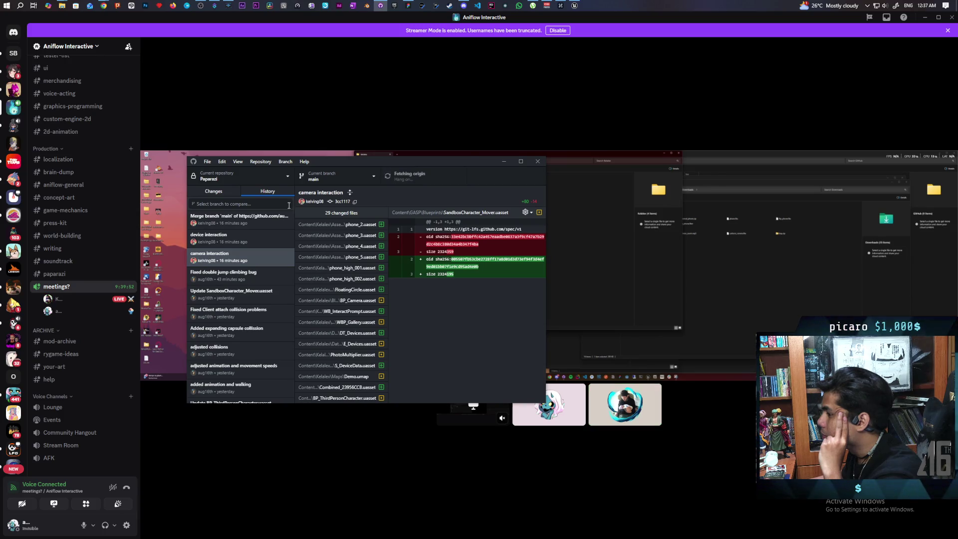
click(424, 183)
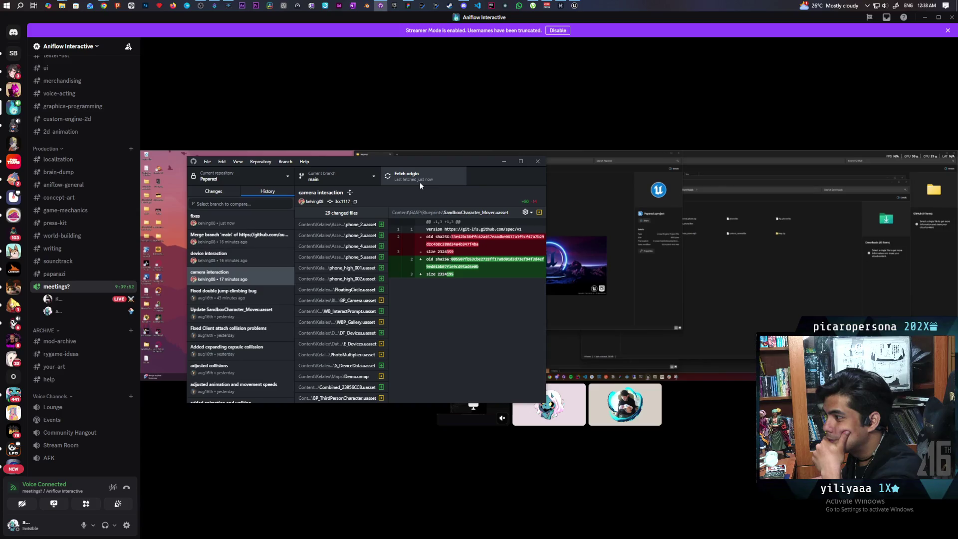
click(272, 221)
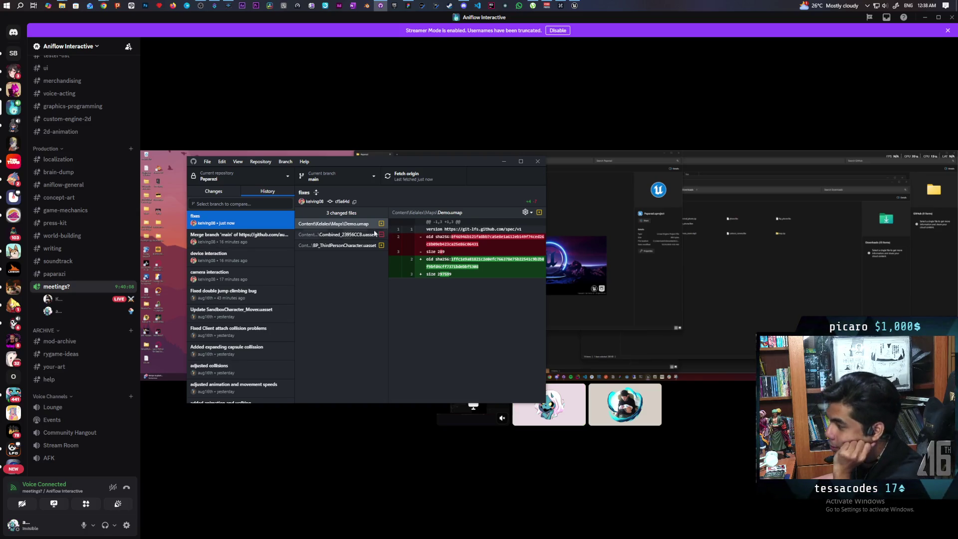
click(214, 192)
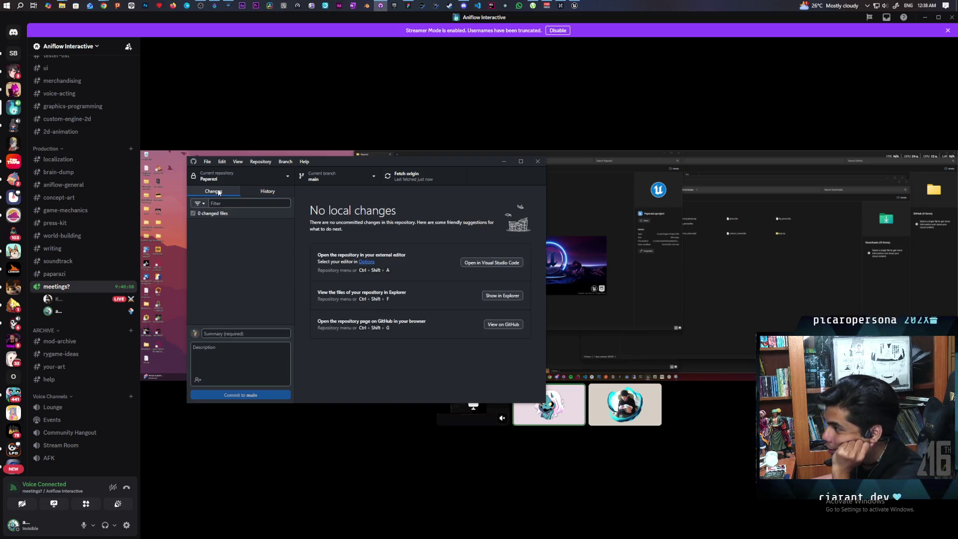
Launch Paparazi.uproject from its repository folder and watch the Discord stream while Unreal loads
click(512, 296)
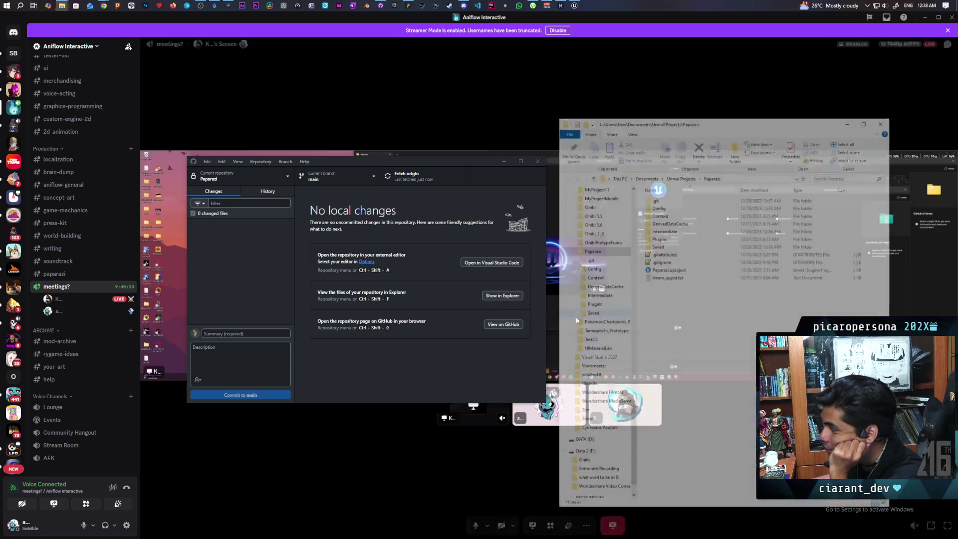
double_click(668, 270)
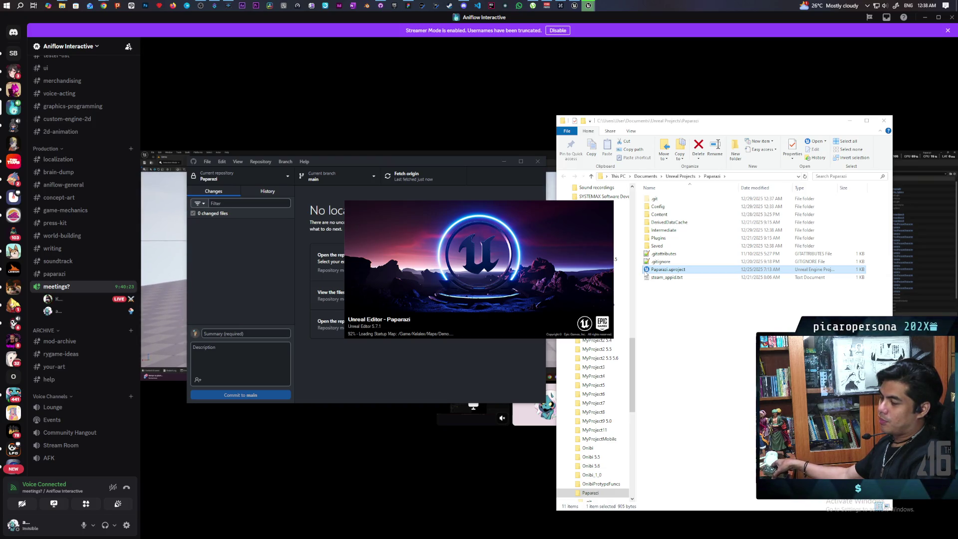
click(529, 62)
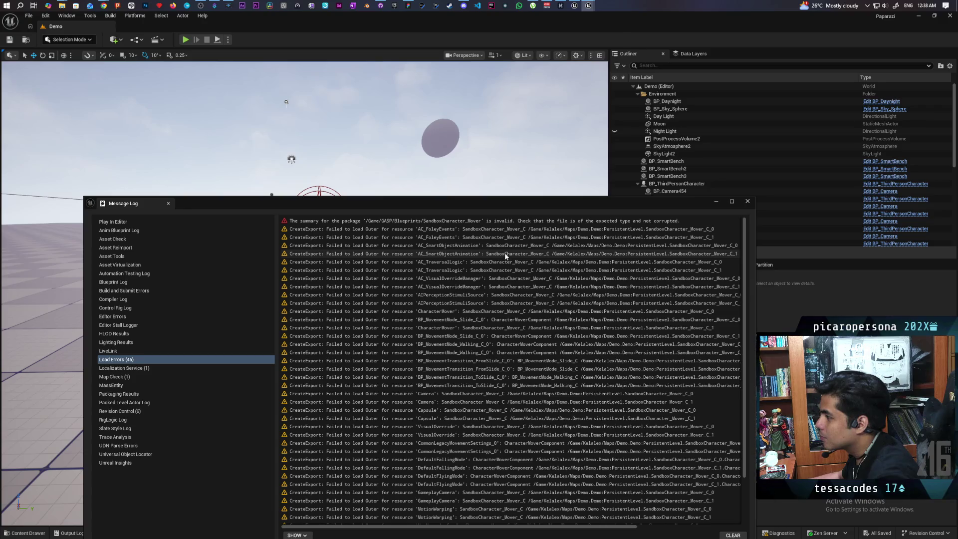
Drag the Message Log to the bottom and fly the camera toward the blue characters and red spheres
drag(579, 203, 589, 120)
scroll(540, 241, down, 3)
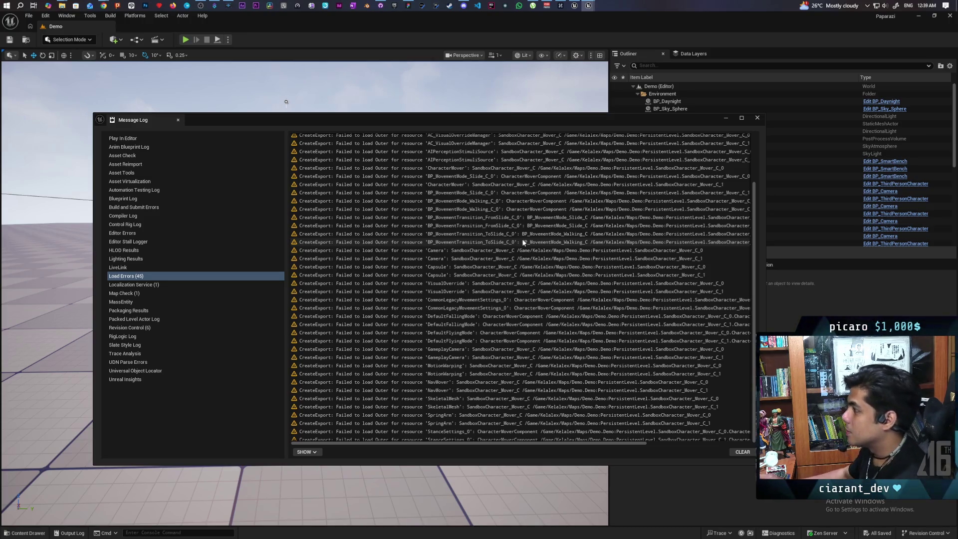
scroll(523, 237, up, 3)
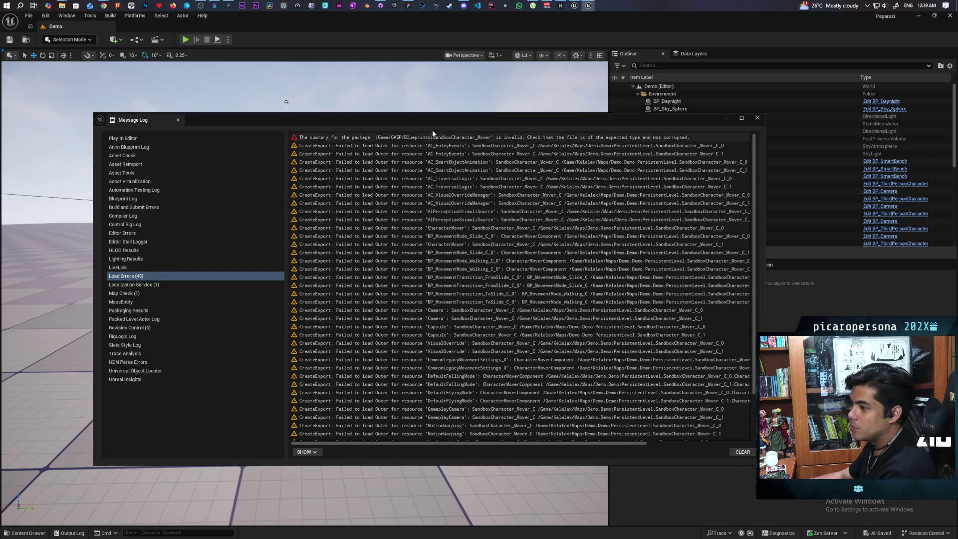
drag(435, 118, 412, 372)
mouse_move(426, 303)
mouse_down()
mouse_move(407, 287)
mouse_move(437, 240)
mouse_move(502, 317)
mouse_move(307, 244)
mouse_move(194, 106)
mouse_up()
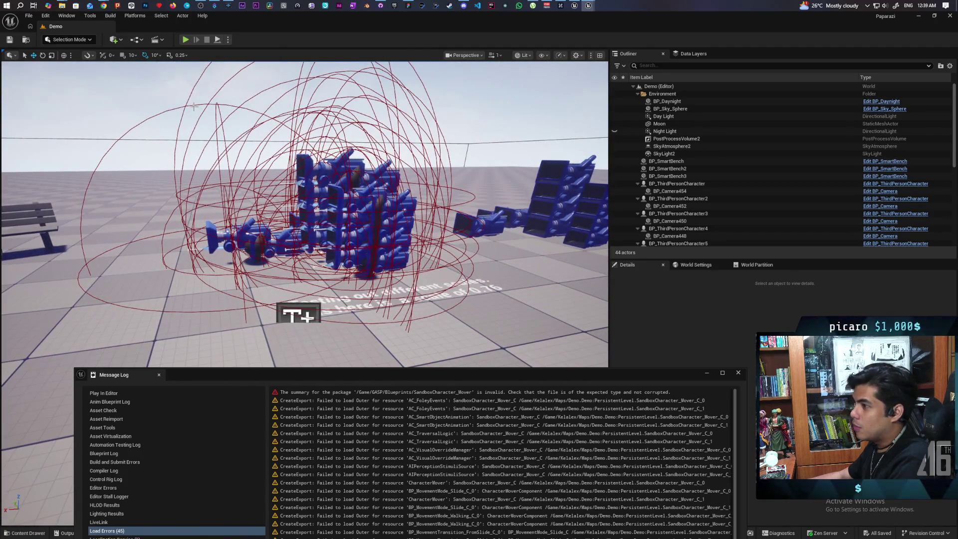
Select BP_ThirdPersonCharacter3 in the level and frame it with F
click(280, 184)
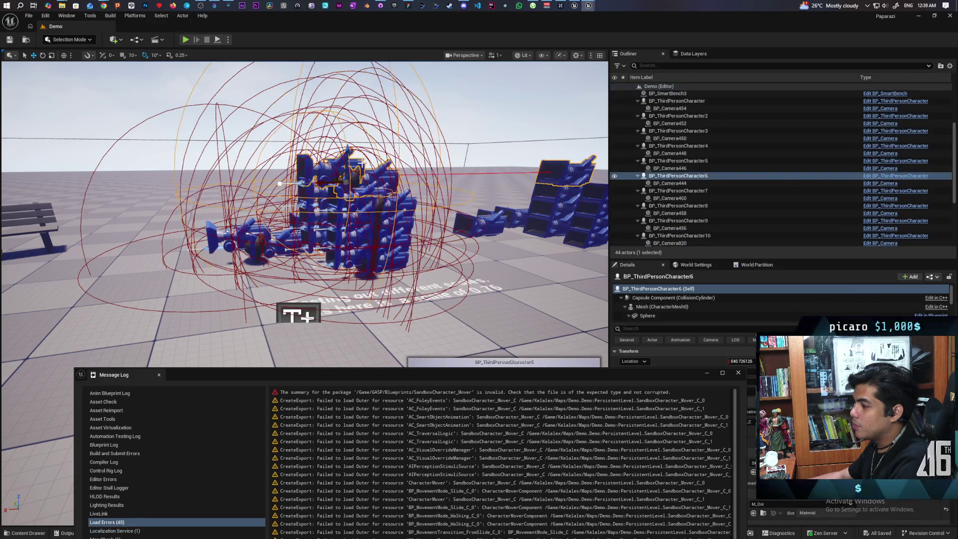
click(413, 298)
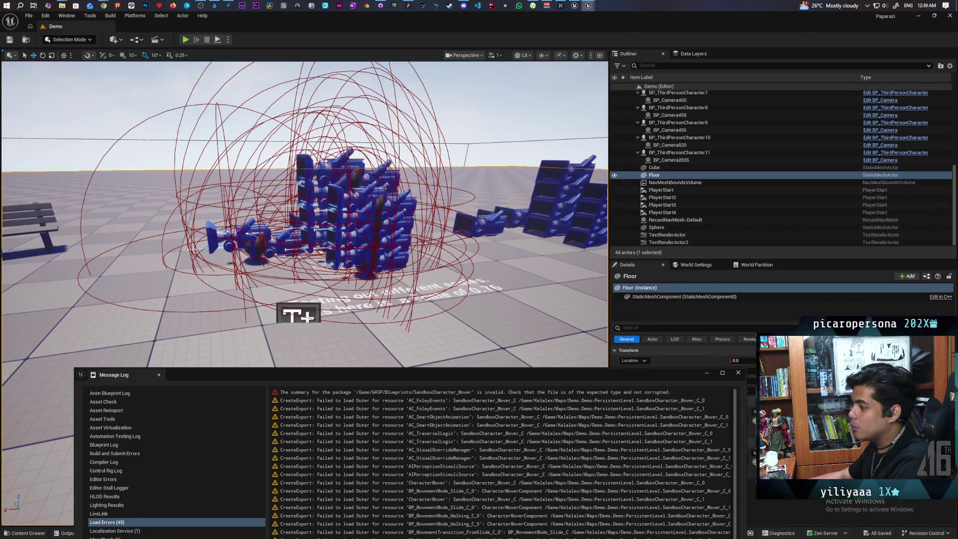
click(315, 229)
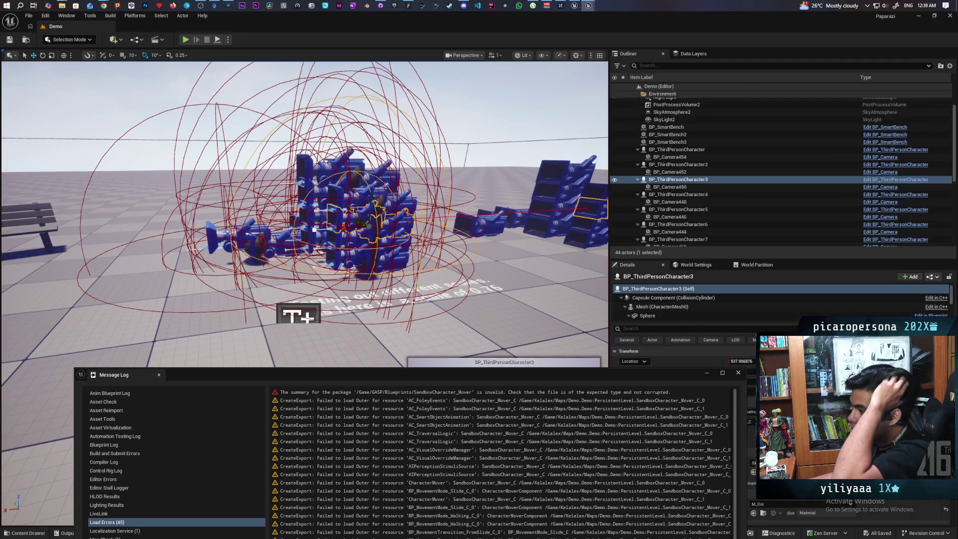
mouse_move(315, 229)
mouse_down()
mouse_move(404, 227)
mouse_move(299, 220)
mouse_up()
key(f)
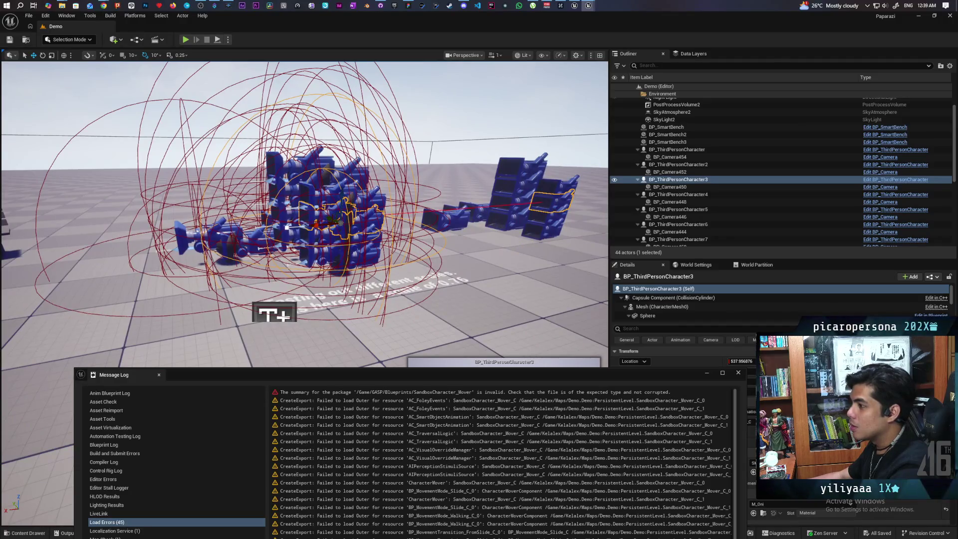
Orbit the character cluster toward the benches, then move the load-error log down and close it
mouse_move(300, 219)
mouse_down()
mouse_move(379, 220)
mouse_move(319, 219)
mouse_up()
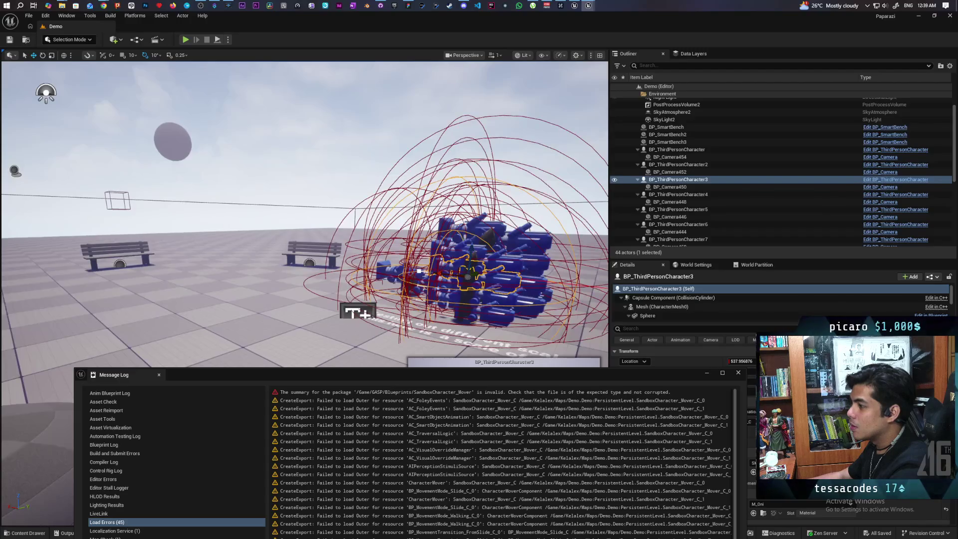
scroll(305, 215, up, 5)
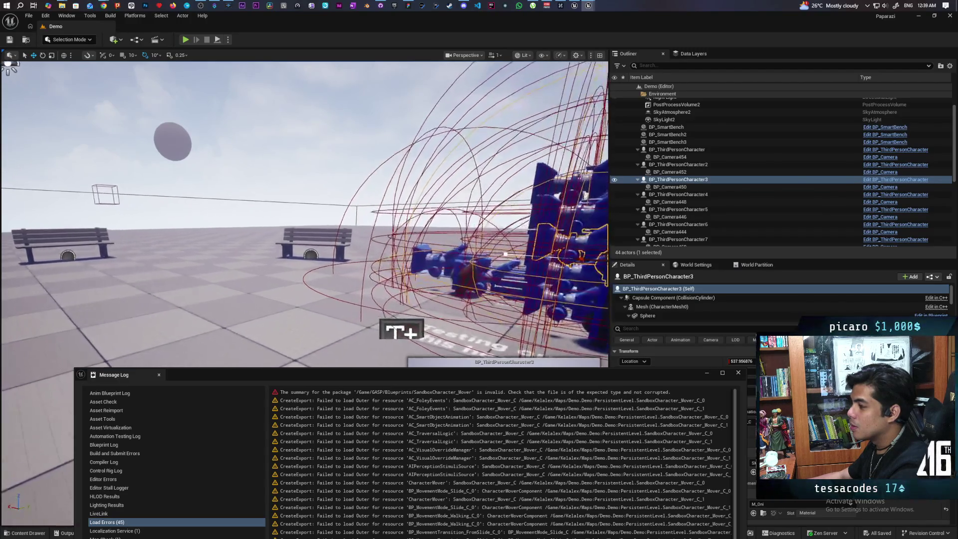
key(f)
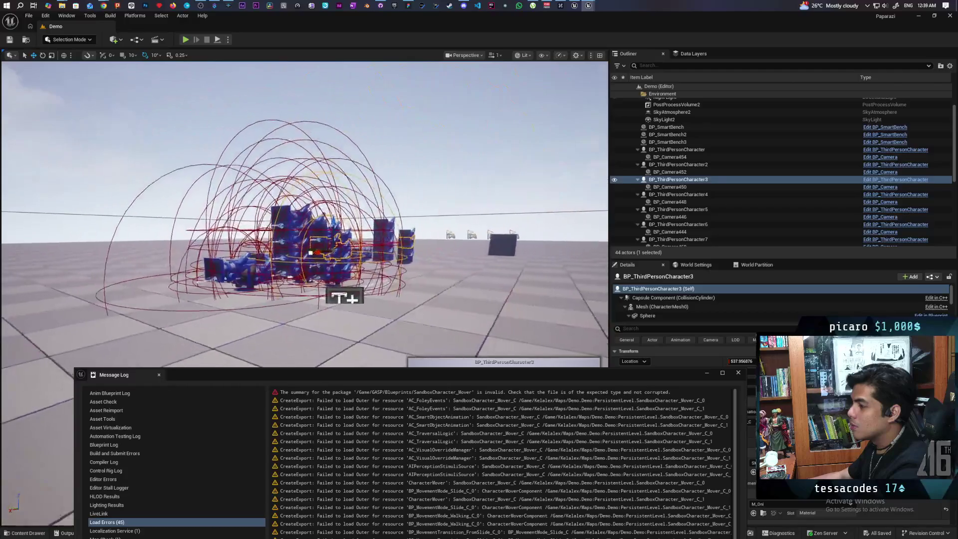
mouse_move(310, 253)
mouse_down()
mouse_move(280, 260)
mouse_move(243, 325)
mouse_move(250, 306)
mouse_up()
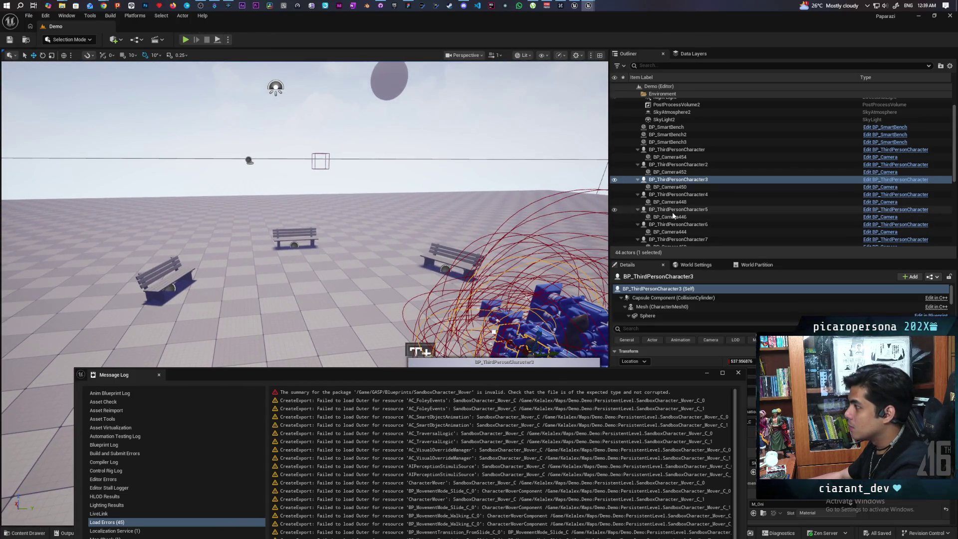
scroll(673, 216, up, 2)
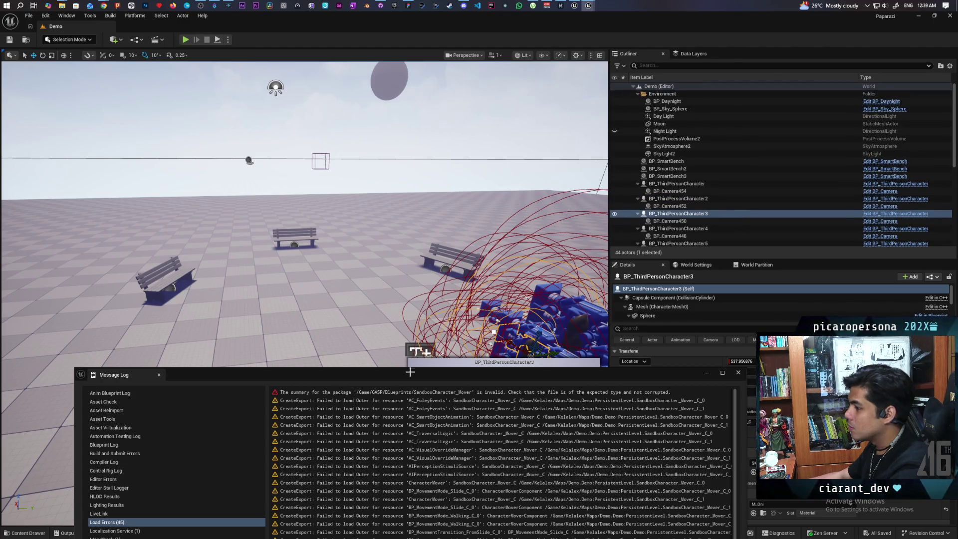
mouse_move(339, 375)
mouse_down()
mouse_move(459, 438)
mouse_move(453, 502)
mouse_move(349, 195)
mouse_up()
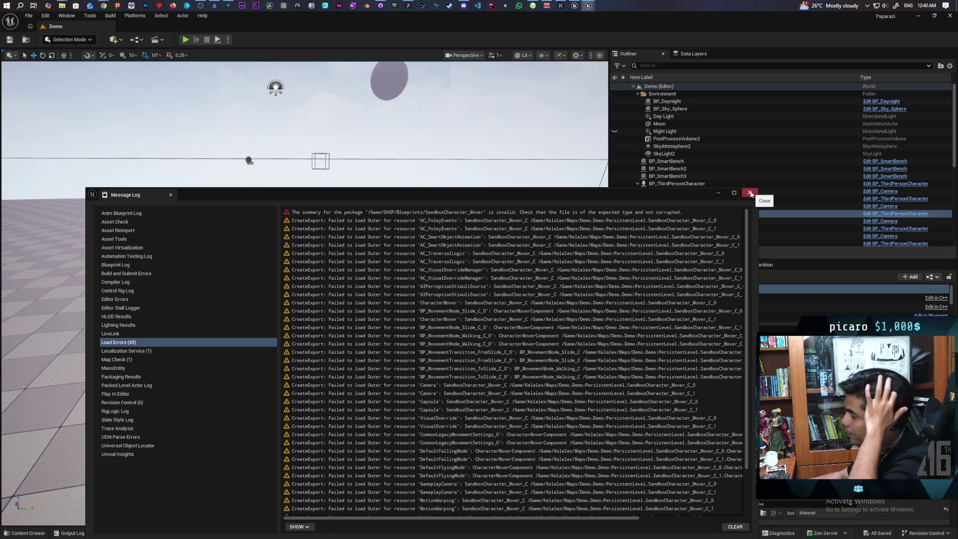
click(751, 193)
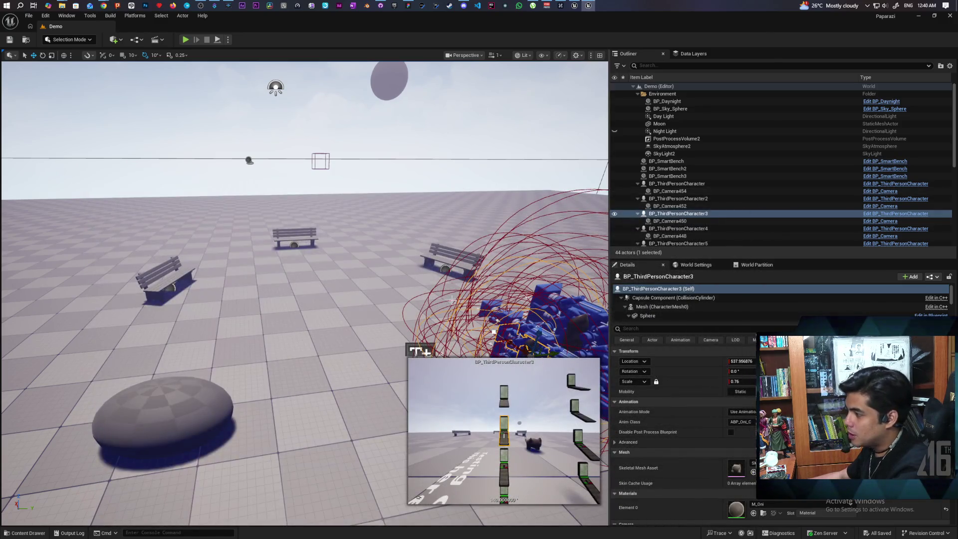
Open the Content Drawer and go up to the top-level Content folder
click(25, 533)
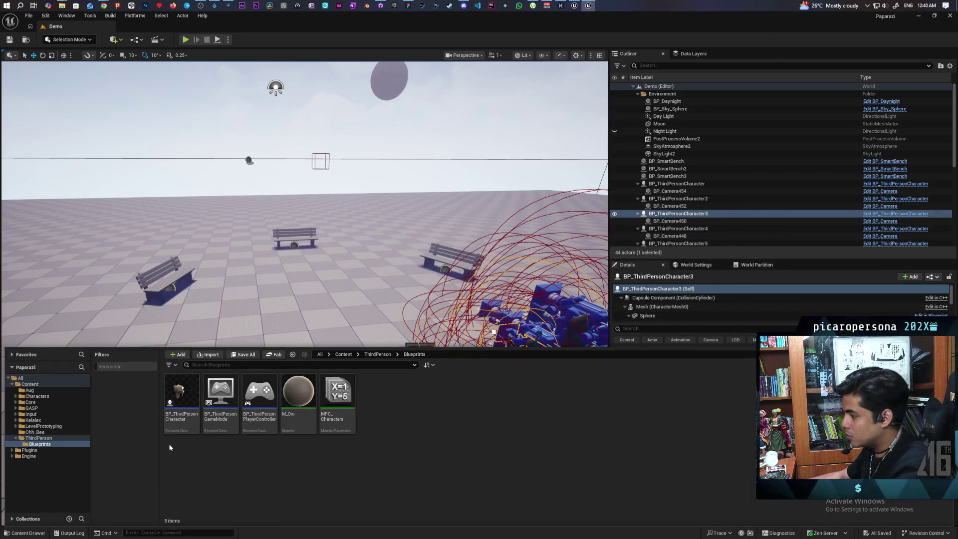
drag(281, 299, 280, 393)
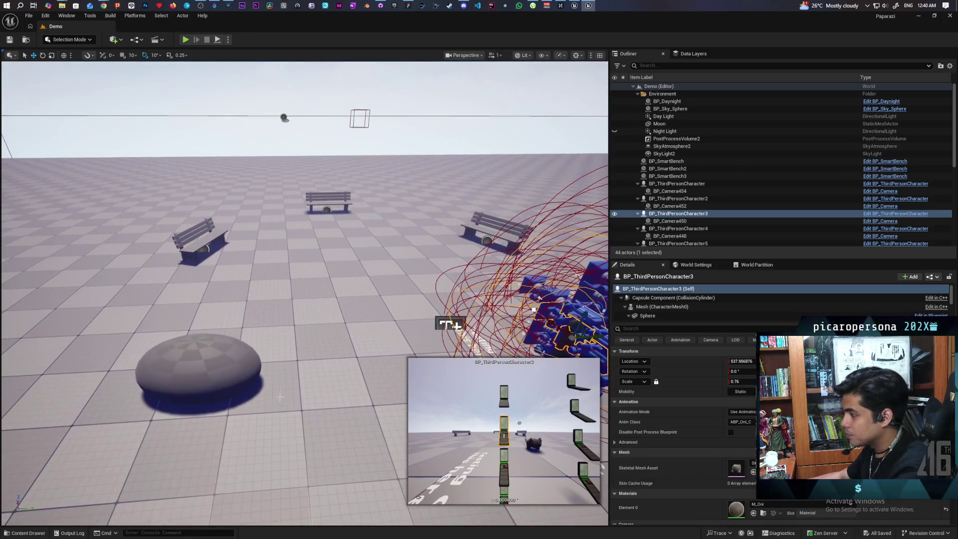
click(25, 533)
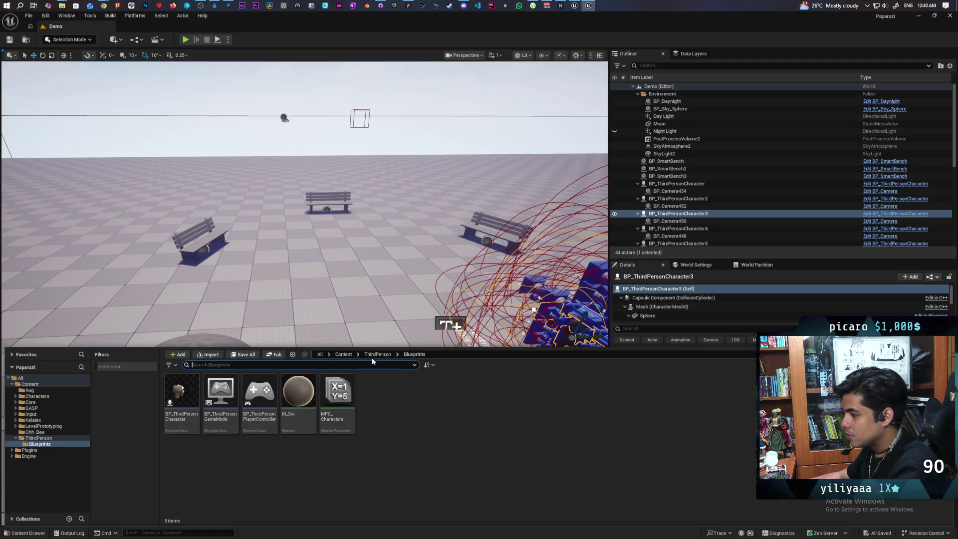
click(346, 355)
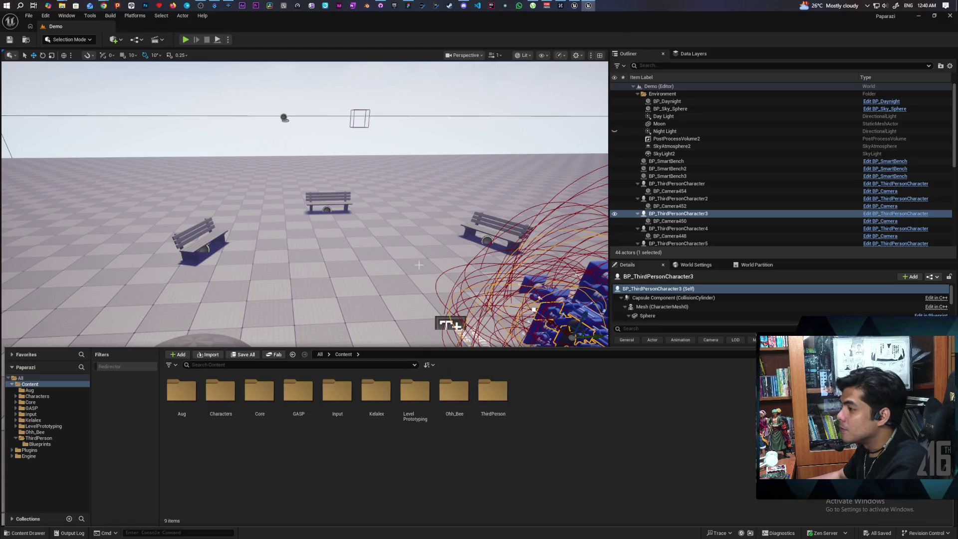
Refocus the viewport on the selected character, then switch over to the Discord call
key(ctrl+space)
key(f)
scroll(304, 295, down, 10)
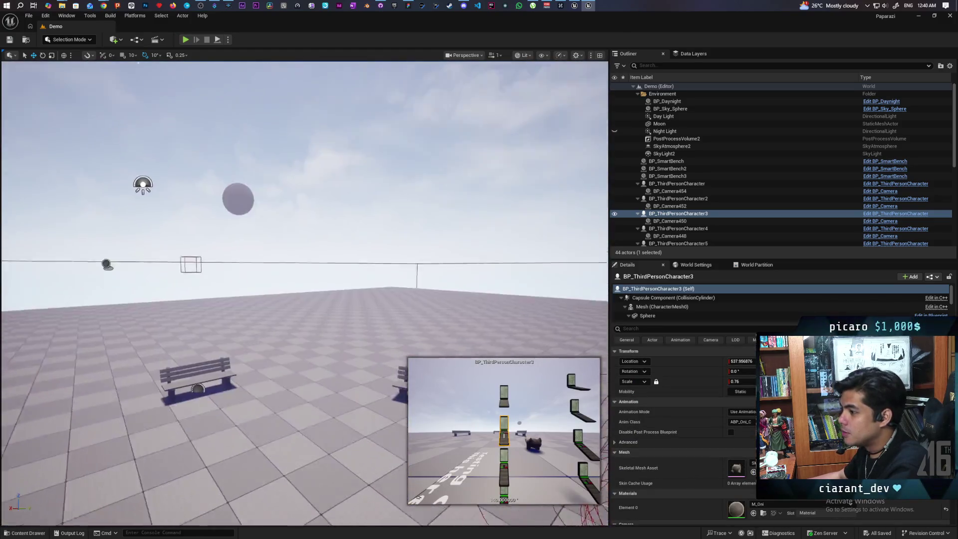
scroll(305, 294, down, 3)
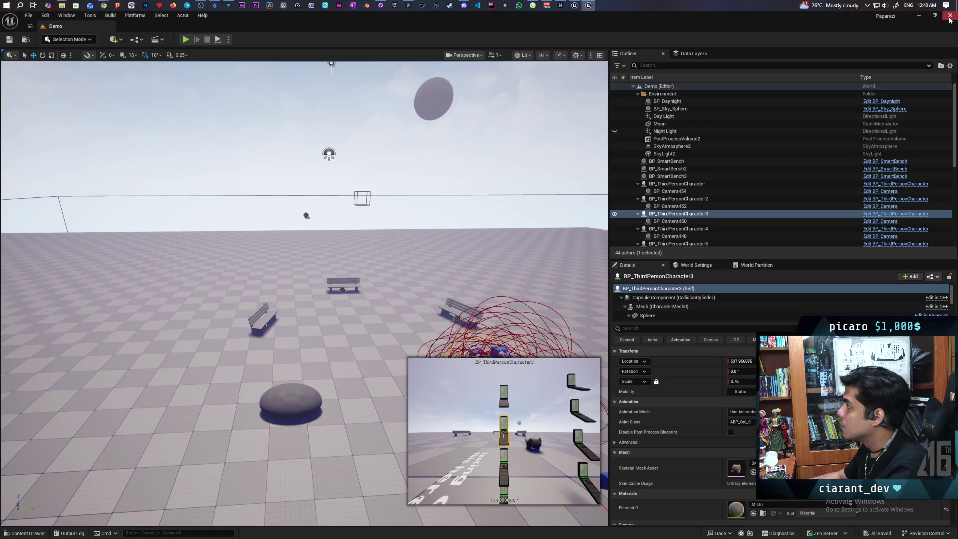
key(alt+Tab)
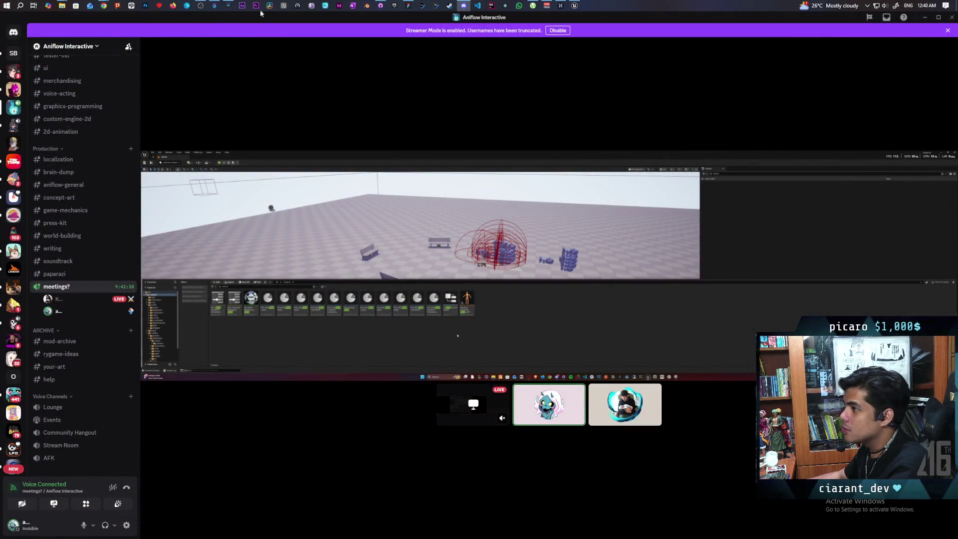
Open the Paparazi repository folder from GitHub Desktop and launch Paparazi.uproject
click(380, 6)
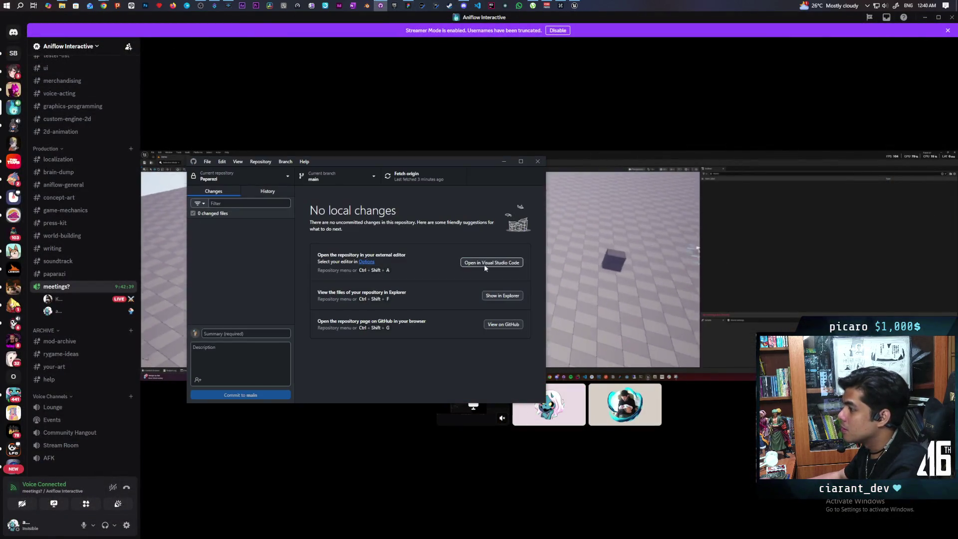
click(499, 295)
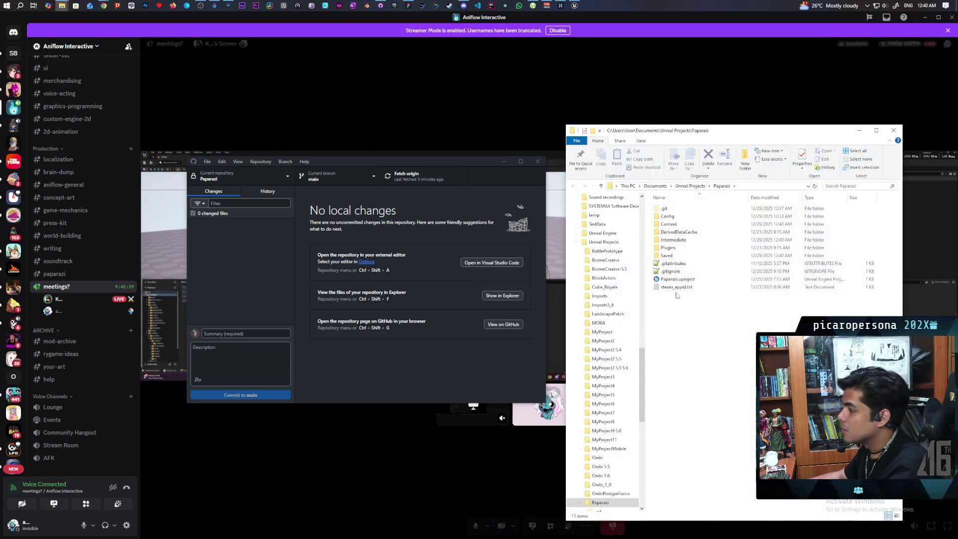
double_click(678, 279)
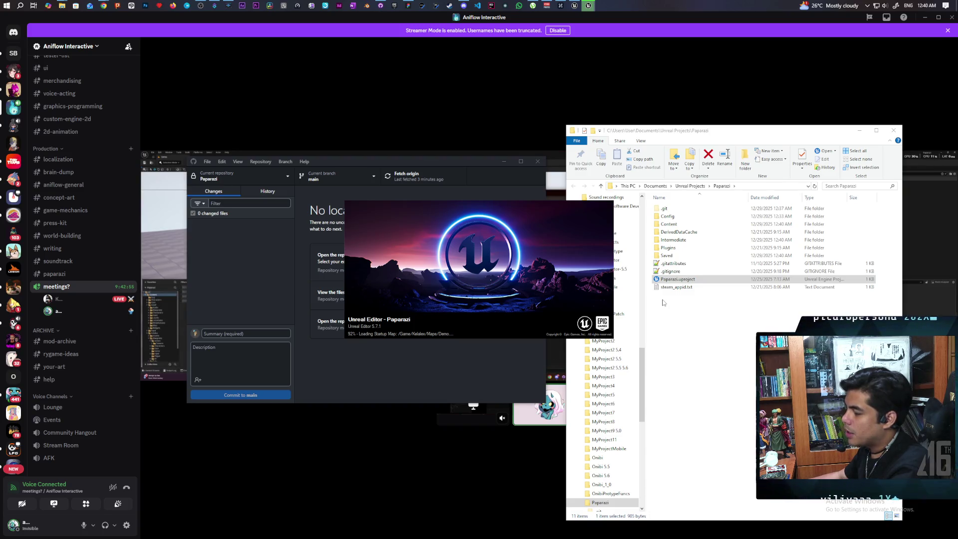
mouse_move(357, 400)
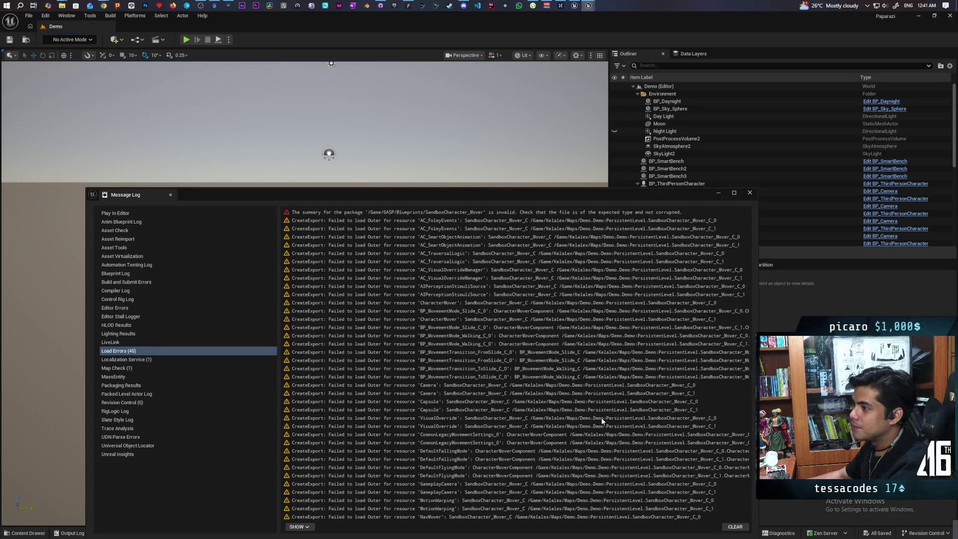
Push the load-error log down out of view and open the Content Drawer's asset search
mouse_move(507, 195)
mouse_down()
mouse_move(422, 328)
mouse_move(427, 280)
mouse_move(432, 294)
mouse_move(620, 166)
mouse_move(607, 149)
mouse_up()
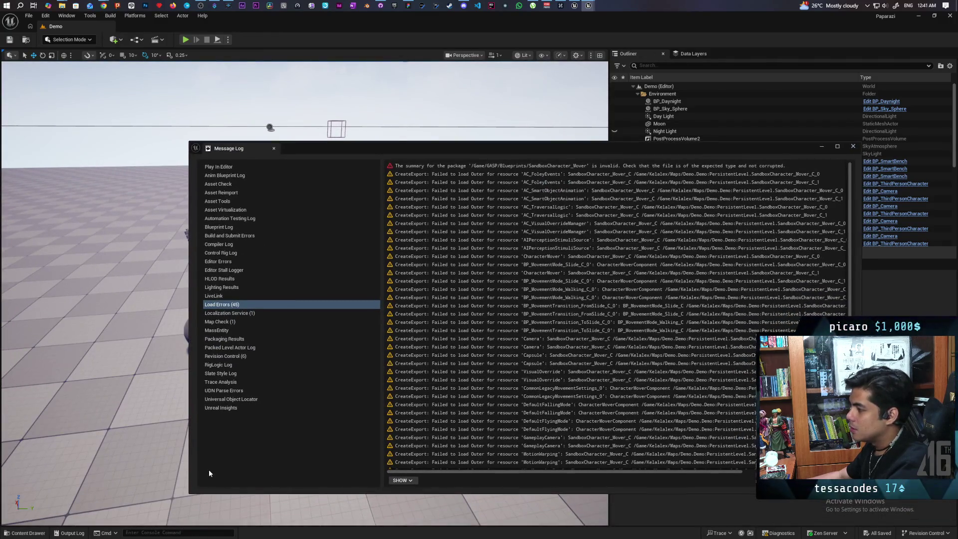
click(25, 533)
mouse_move(432, 148)
mouse_down()
mouse_move(433, 213)
mouse_move(356, 489)
mouse_move(356, 476)
mouse_up()
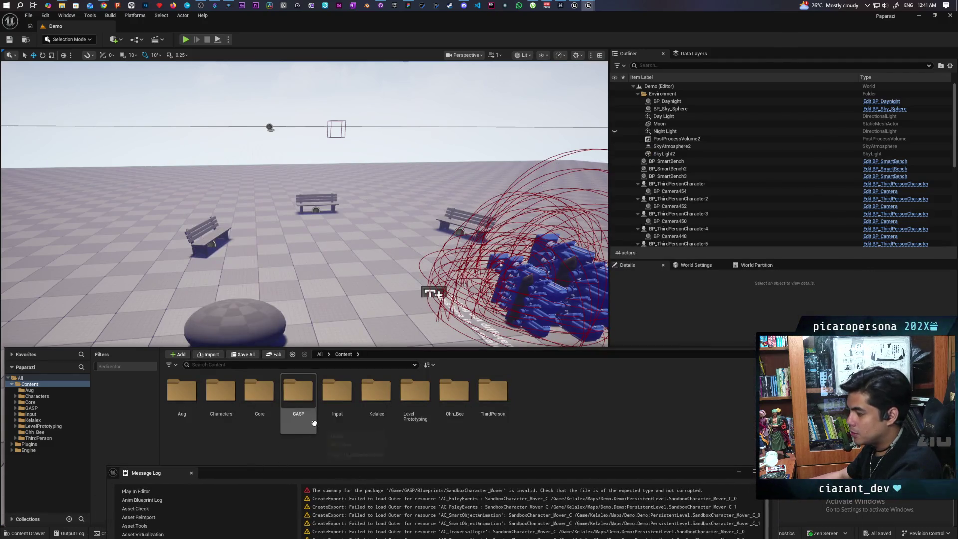
click(291, 366)
Search assets for 'sandbox', place SandboxCharacter_CMC near the benches, frame it, then delete it
text(sandbox)
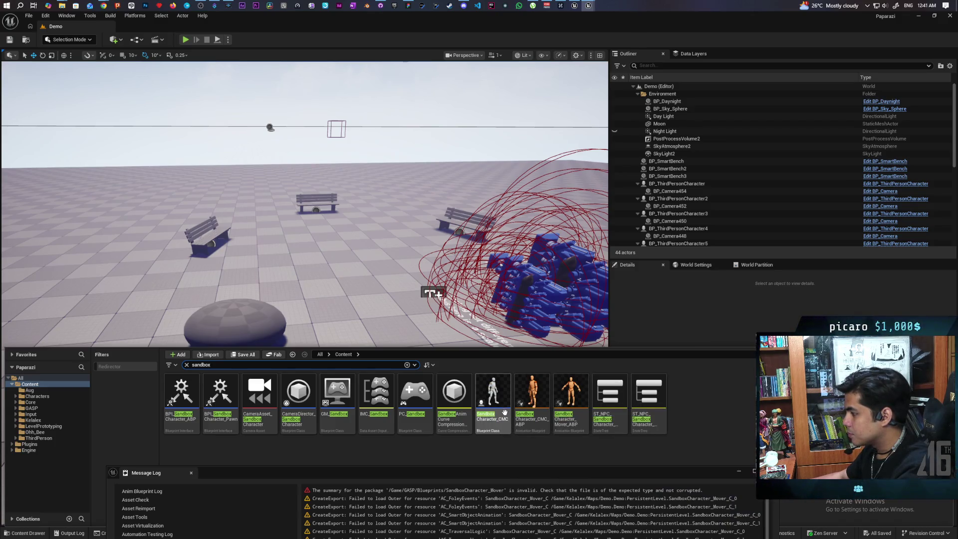
mouse_move(499, 406)
mouse_down()
mouse_move(311, 227)
mouse_move(274, 216)
mouse_move(272, 205)
mouse_up()
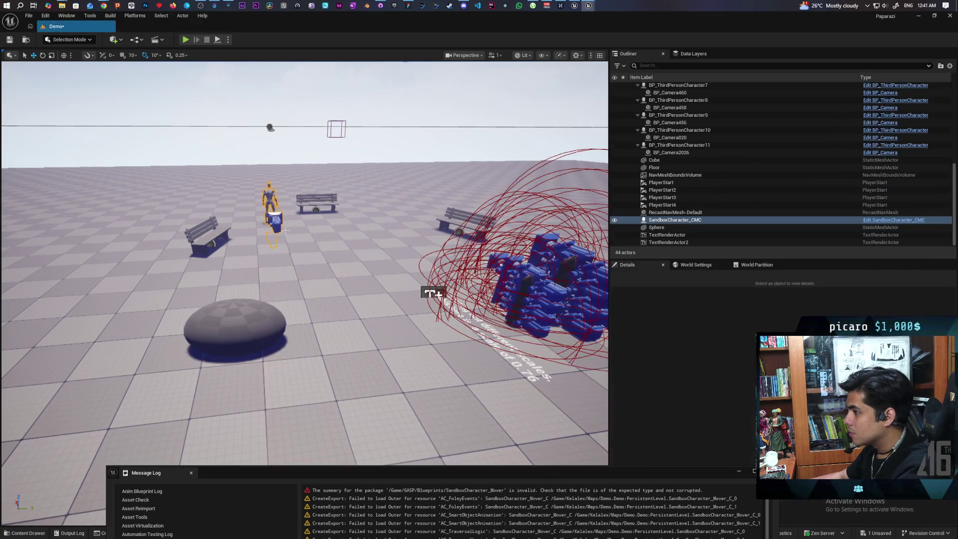
key(f)
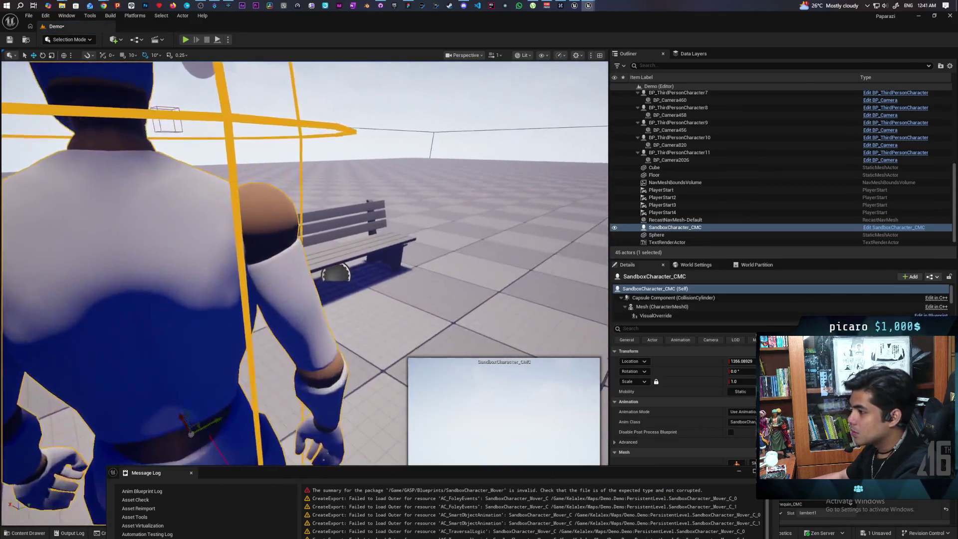
scroll(303, 249, down, 3)
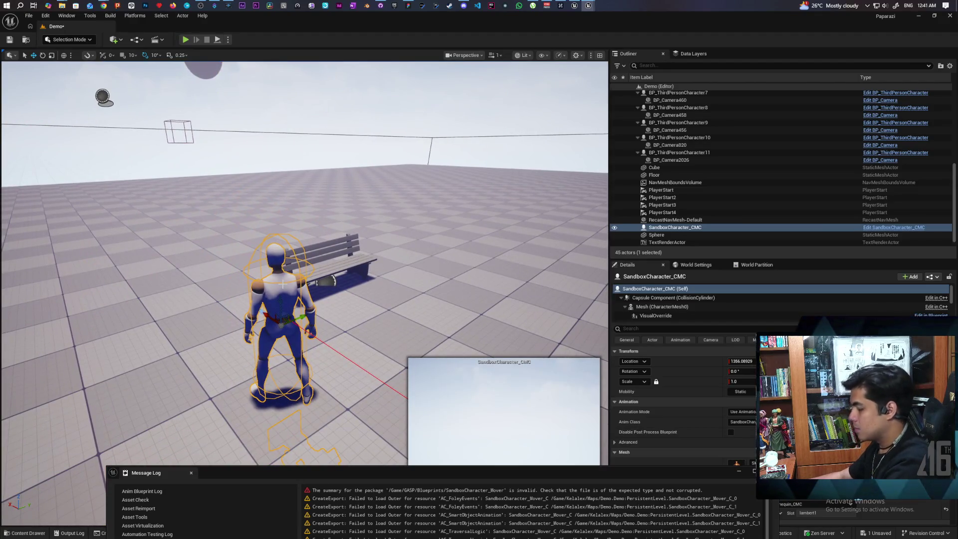
key(Delete)
Raise the load-errors Message Log to mid-screen to read it
mouse_move(385, 471)
mouse_down()
mouse_move(318, 261)
mouse_move(323, 242)
mouse_move(340, 232)
mouse_up()
mouse_move(464, 6)
mouse_move(469, 34)
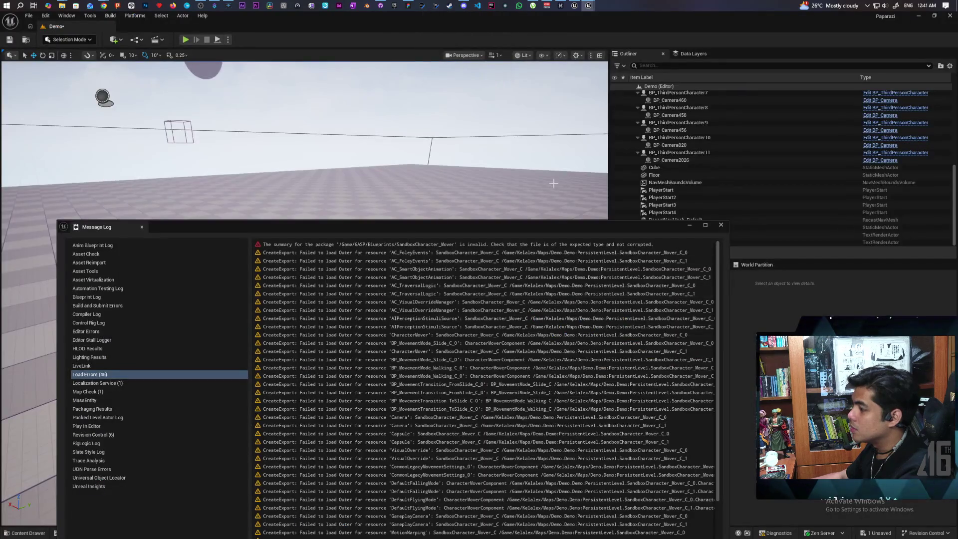
mouse_move(492, 231)
mouse_down()
mouse_move(506, 154)
mouse_move(505, 170)
mouse_up()
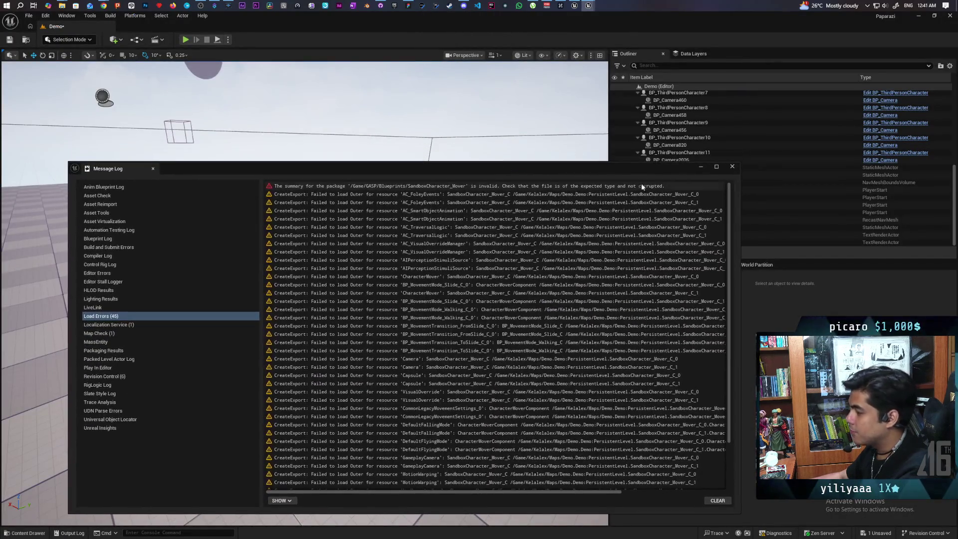
Close the Paparazi editor through the save prompt, then bring Onibi's TestLevel project forward
click(730, 166)
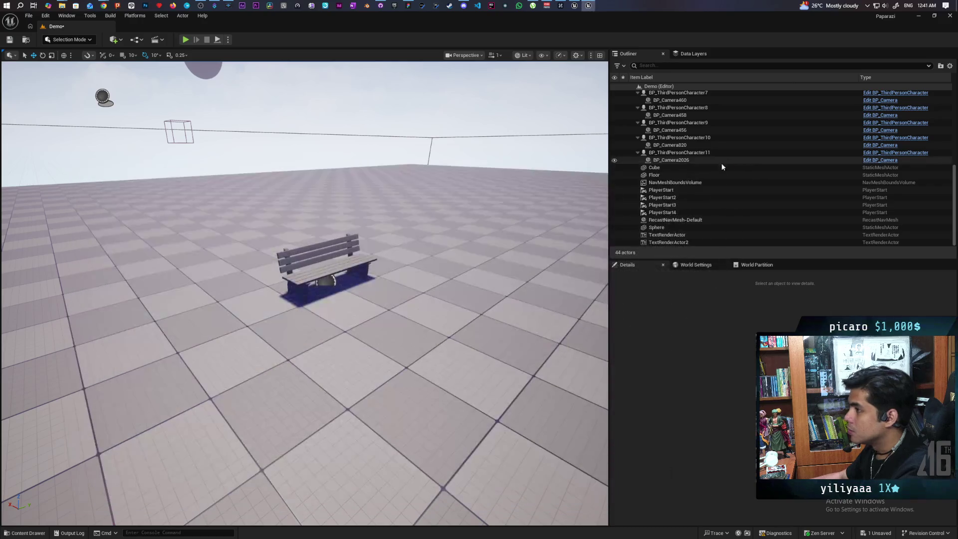
click(950, 16)
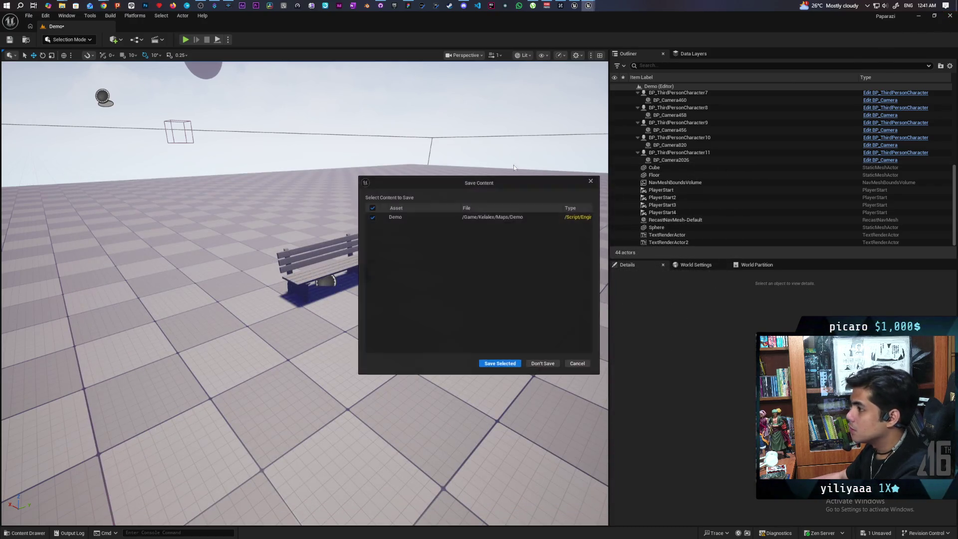
click(543, 365)
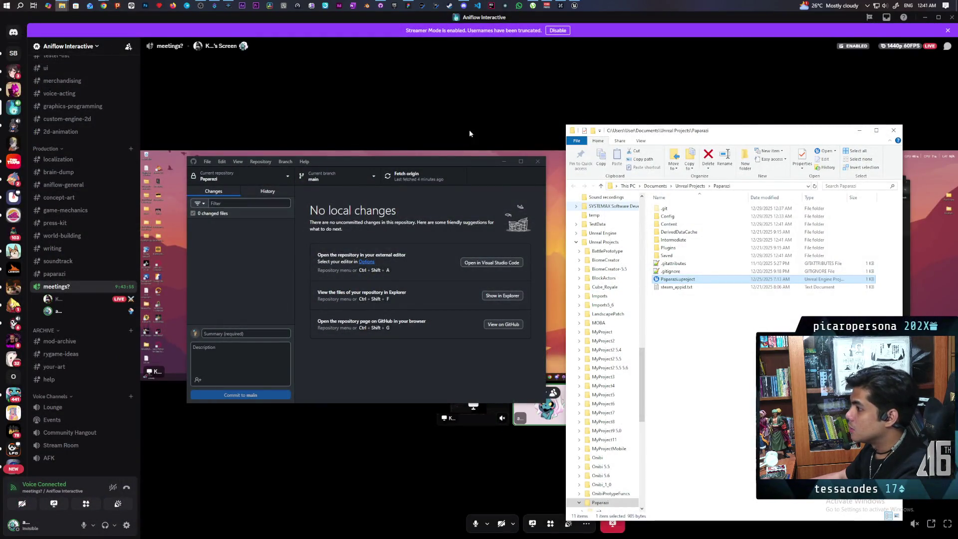
click(487, 112)
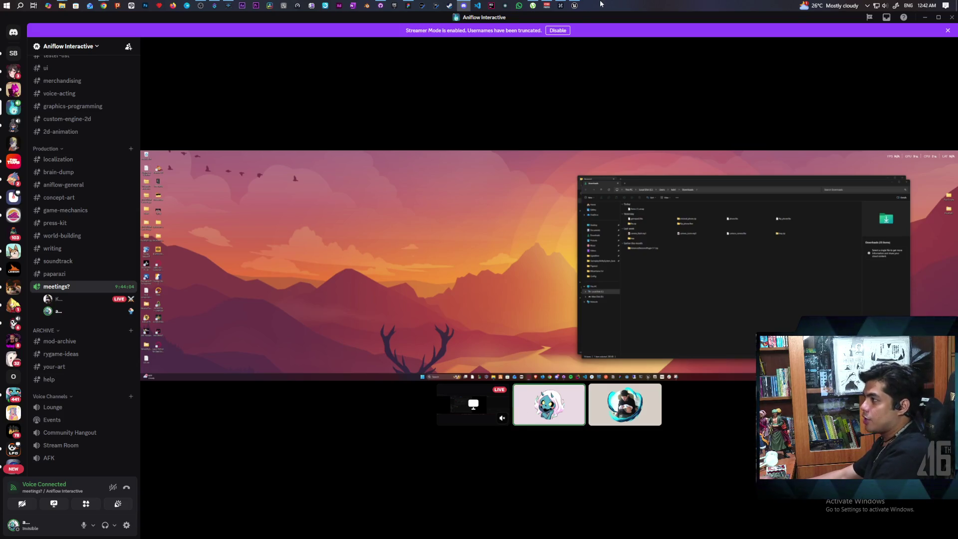
click(577, 6)
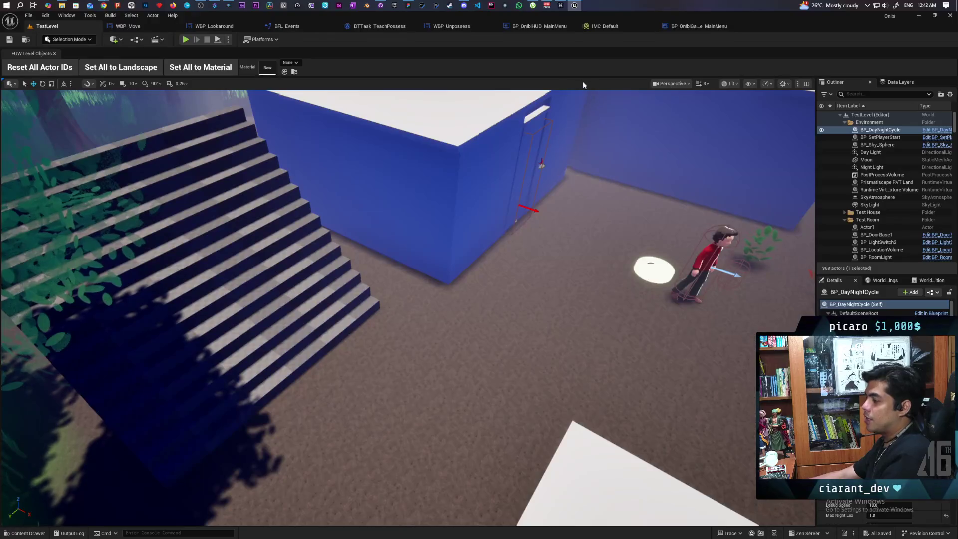
Return to the Discord call, then relaunch Paparazi.uproject from GitHub Desktop's Explorer folder
click(578, 6)
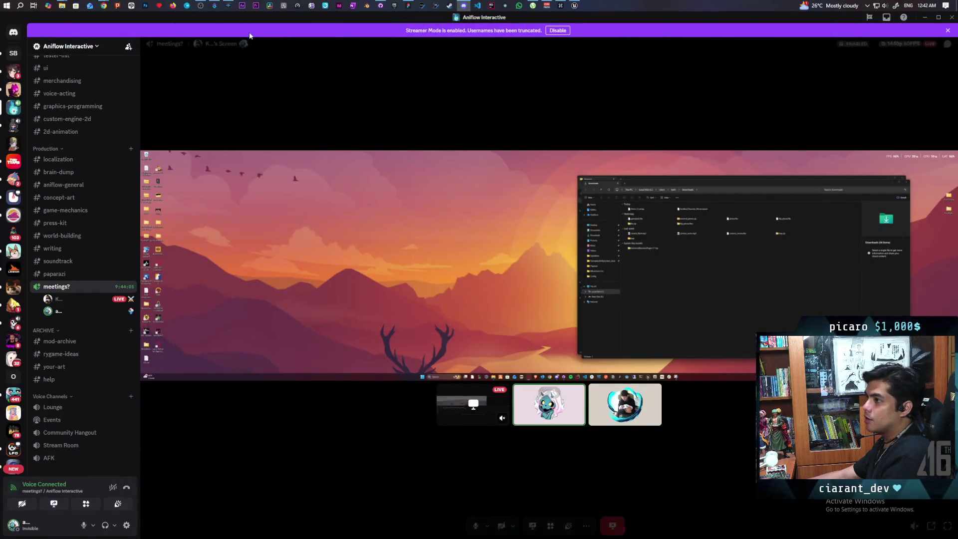
click(385, 9)
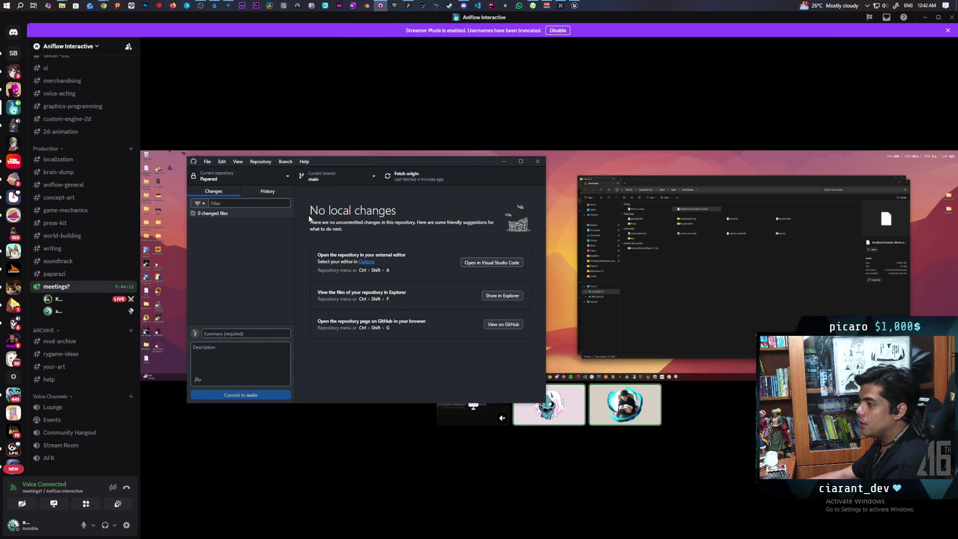
click(498, 295)
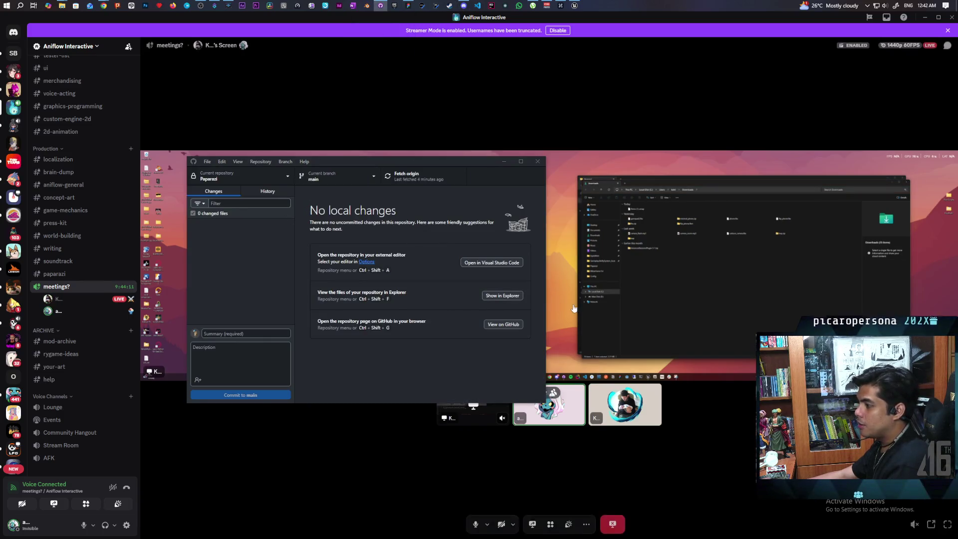
double_click(697, 290)
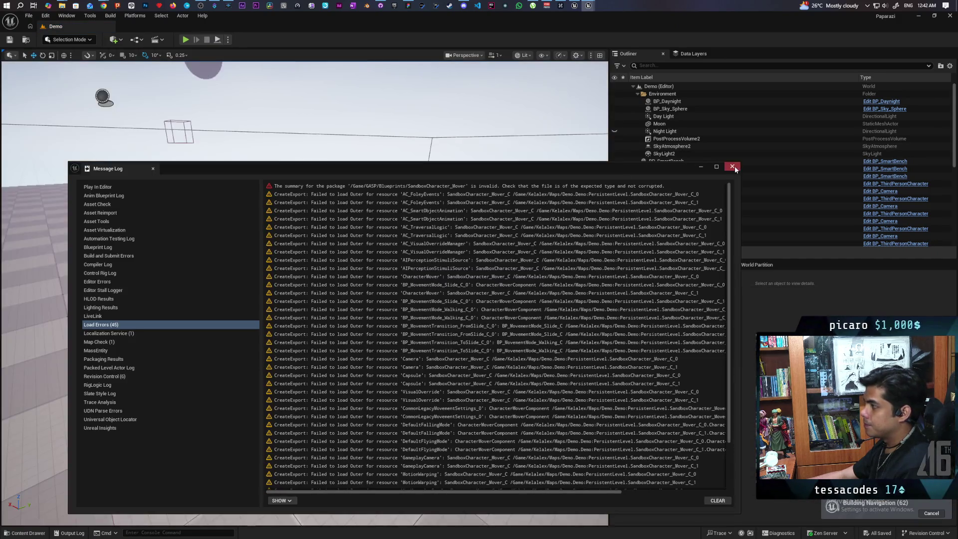
Close the Message Log, select BP_ThirdPersonCharacter4, and open its blueprint with Ctrl+E
click(732, 166)
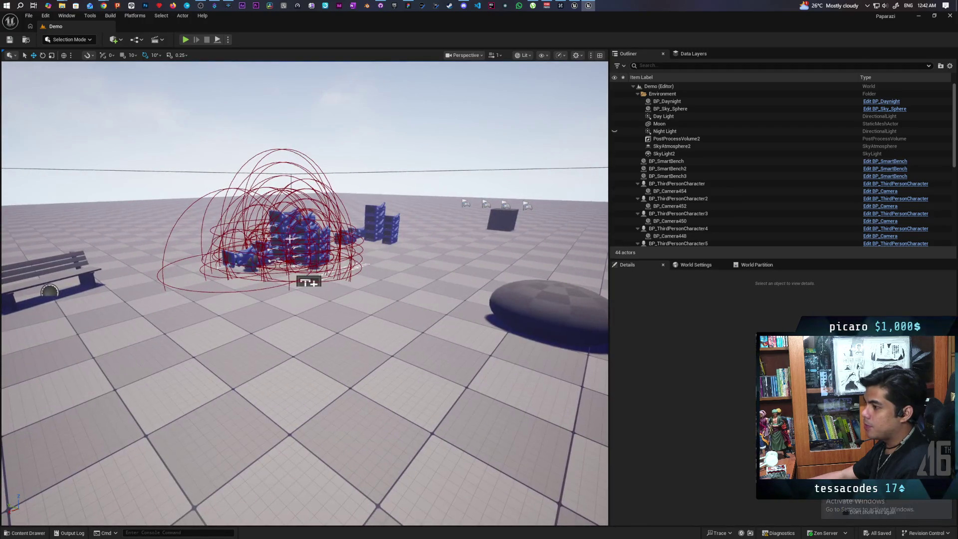
click(300, 233)
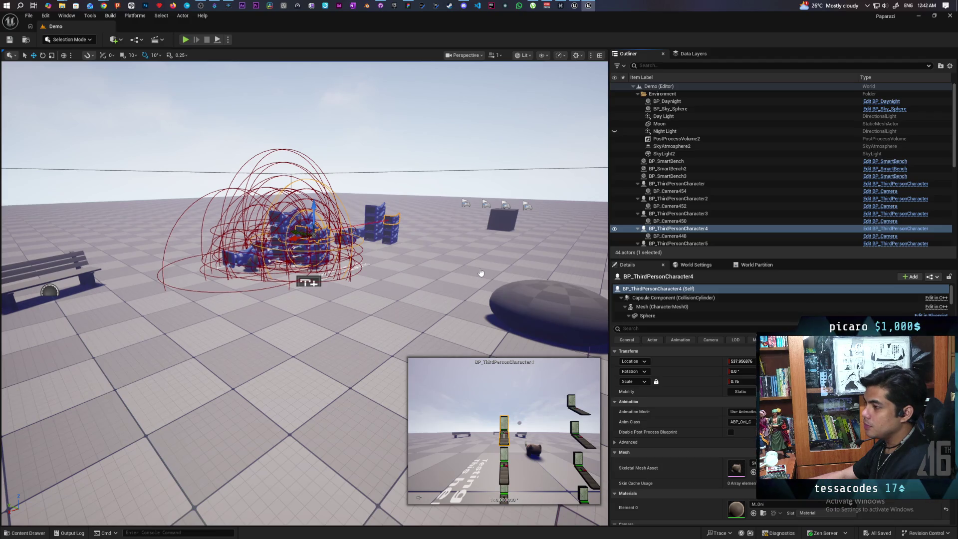
key(ctrl+e)
scroll(477, 265, down, 4)
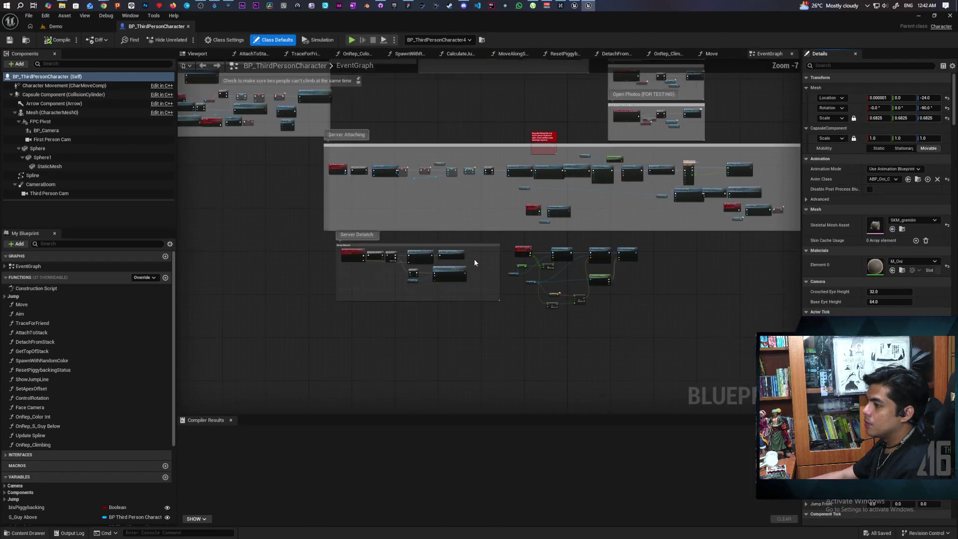
Pan the EventGraph to centre the Server Attaching and Server Detatch node groups
mouse_move(501, 271)
mouse_down()
mouse_move(535, 314)
mouse_move(716, 218)
mouse_up()
mouse_move(504, 93)
mouse_down()
mouse_move(503, 274)
mouse_move(585, 300)
mouse_up()
scroll(466, 269, up, 4)
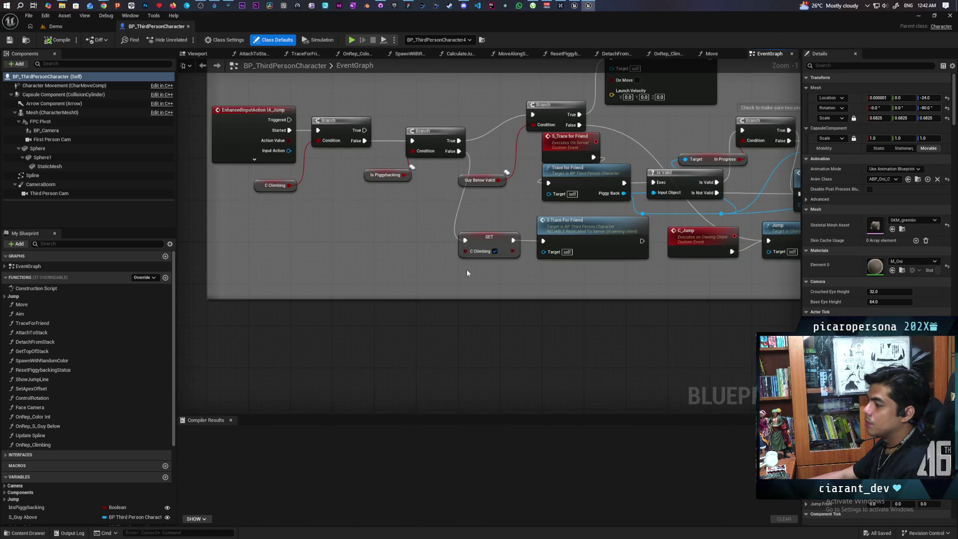
scroll(466, 269, down, 2)
mouse_move(466, 270)
mouse_down()
mouse_move(318, 333)
mouse_move(392, 188)
mouse_move(398, 261)
mouse_move(426, 325)
mouse_move(543, 271)
mouse_move(678, 258)
mouse_up()
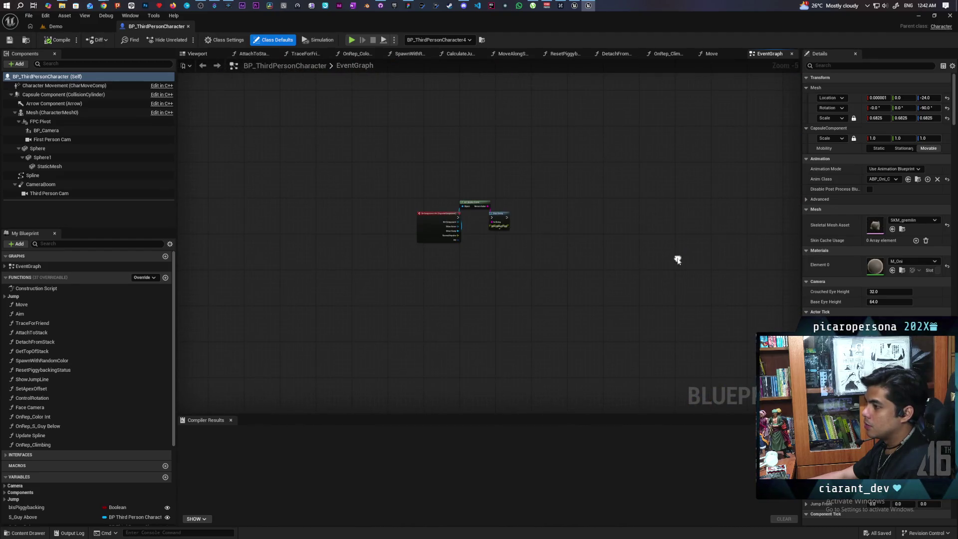
Close the BP_ThirdPersonCharacter blueprint and quit Unreal Editor
scroll(464, 242, up, 3)
scroll(464, 242, down, 5)
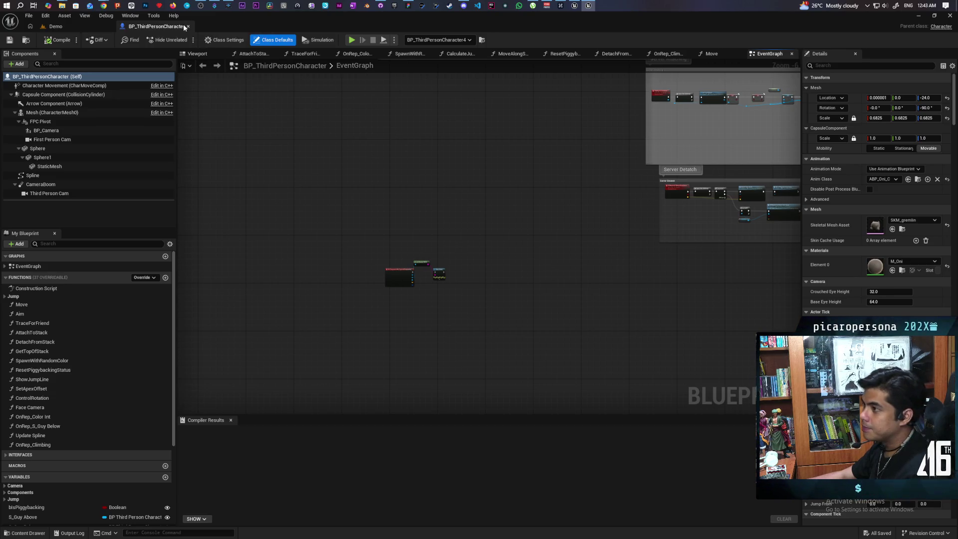
click(188, 26)
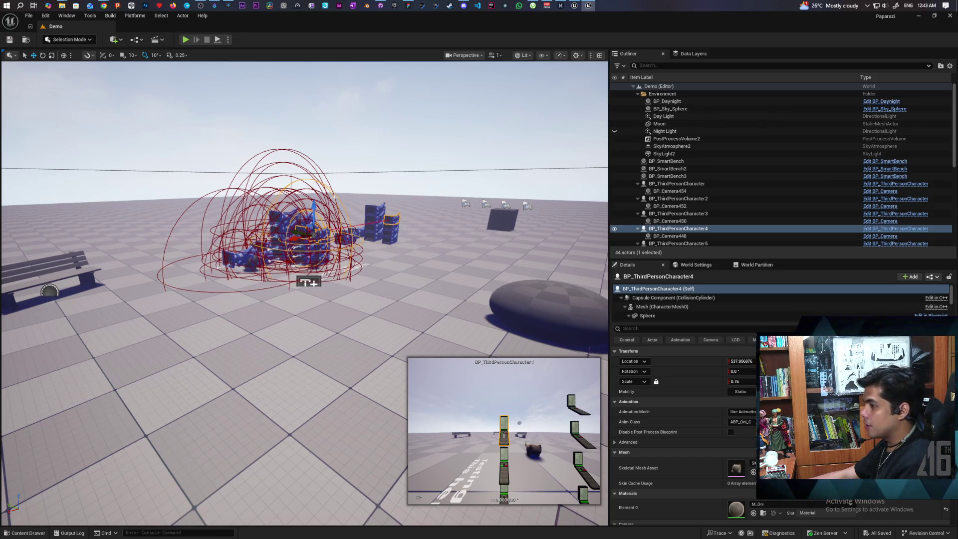
click(950, 17)
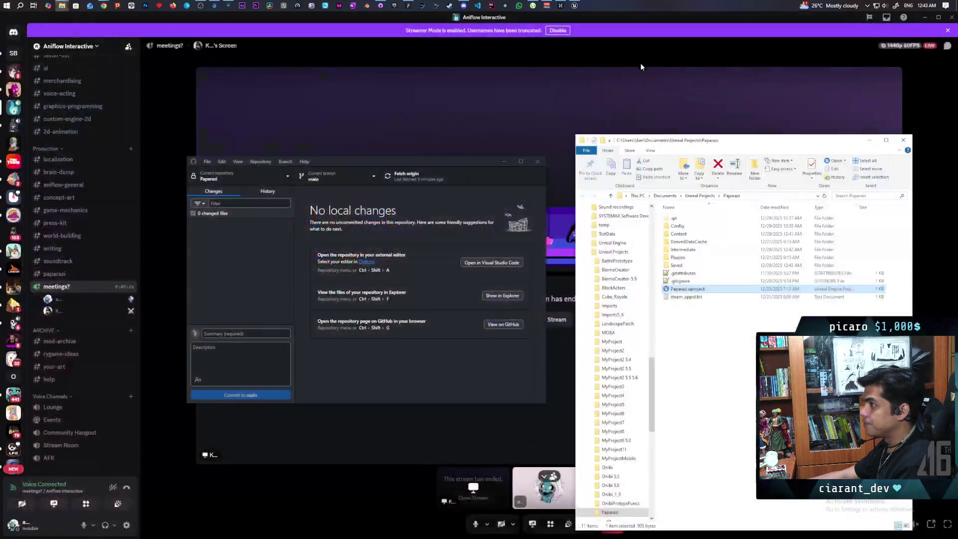
Close the Discord call's 'Looking for something to do?' panel and bring GitHub Desktop's Paparazi repository forward
click(452, 83)
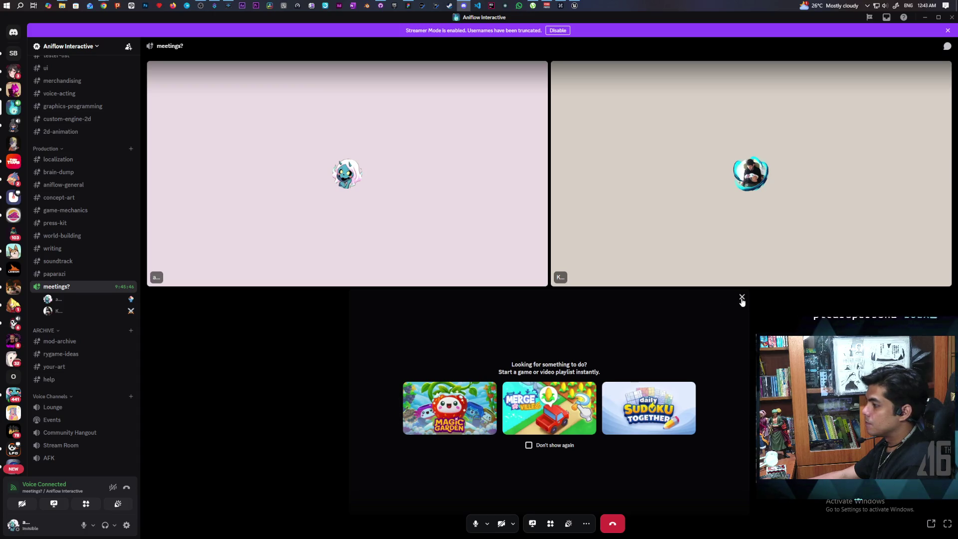
click(741, 298)
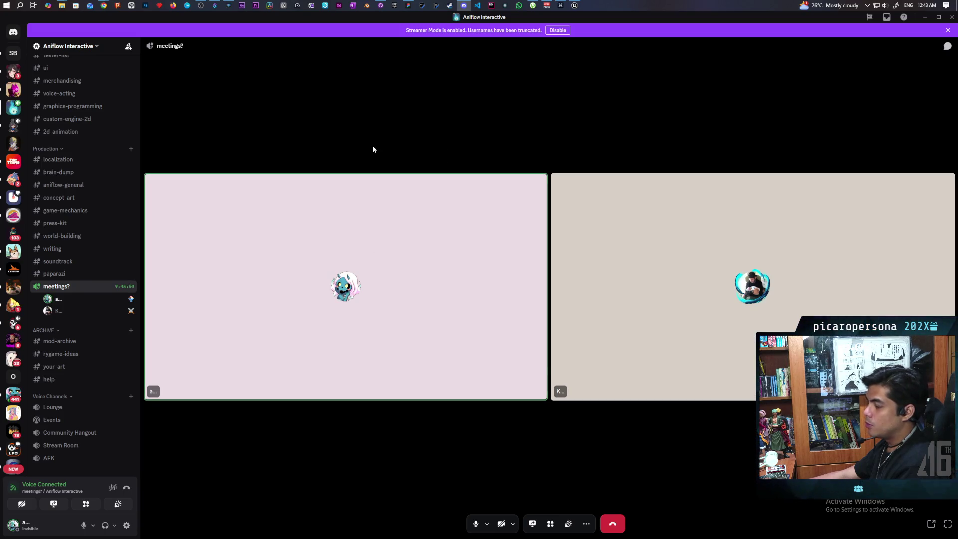
mouse_move(380, 6)
click(389, 46)
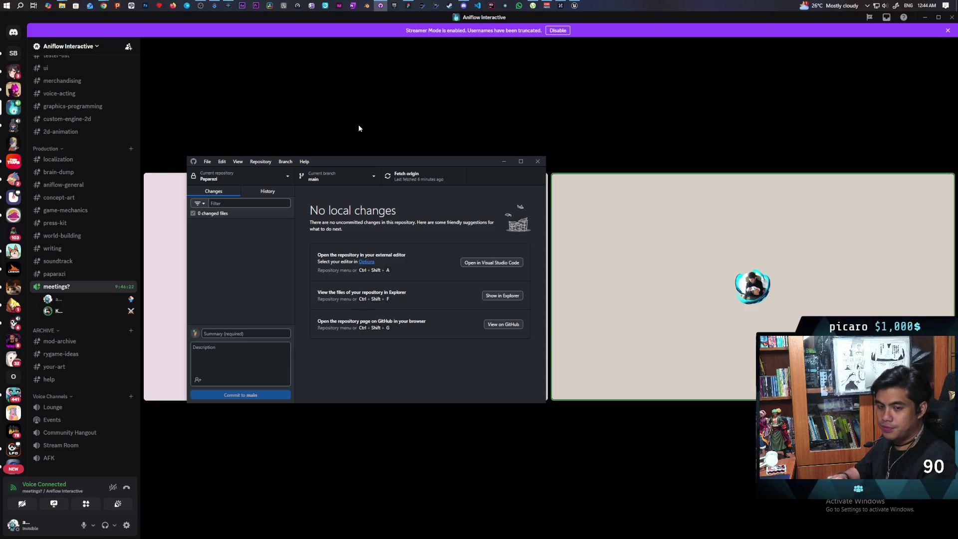
Pull origin's latest commit into Paparazi, then open its folder and launch the Paparazi Unreal project
click(421, 177)
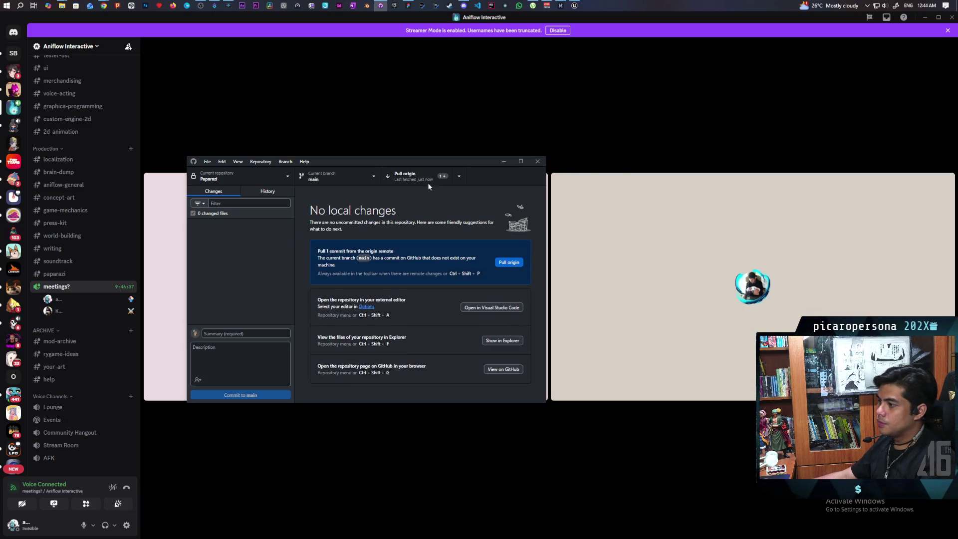
click(426, 179)
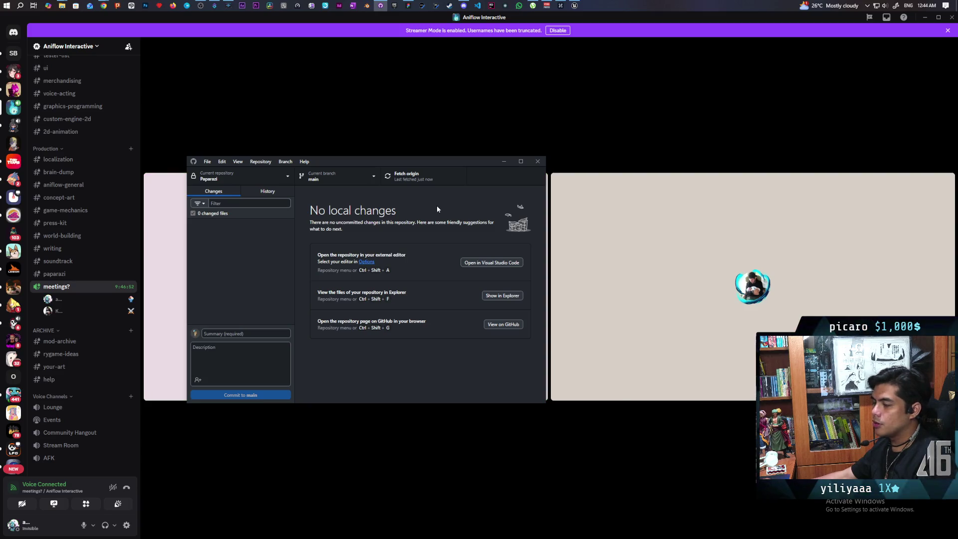
click(501, 296)
double_click(694, 167)
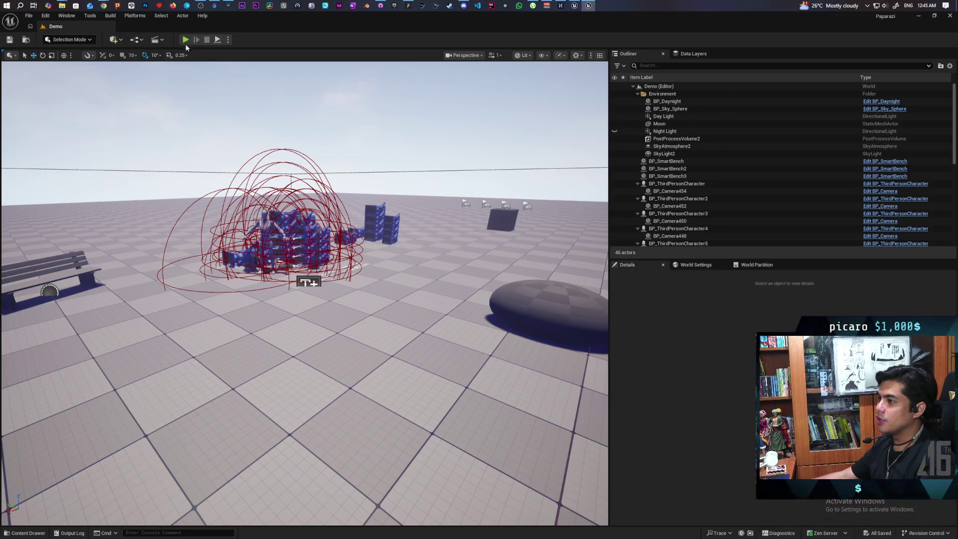
Play the Demo level with two clients, walk the blue character around with W and D, then stop
drag(286, 22, 627, 55)
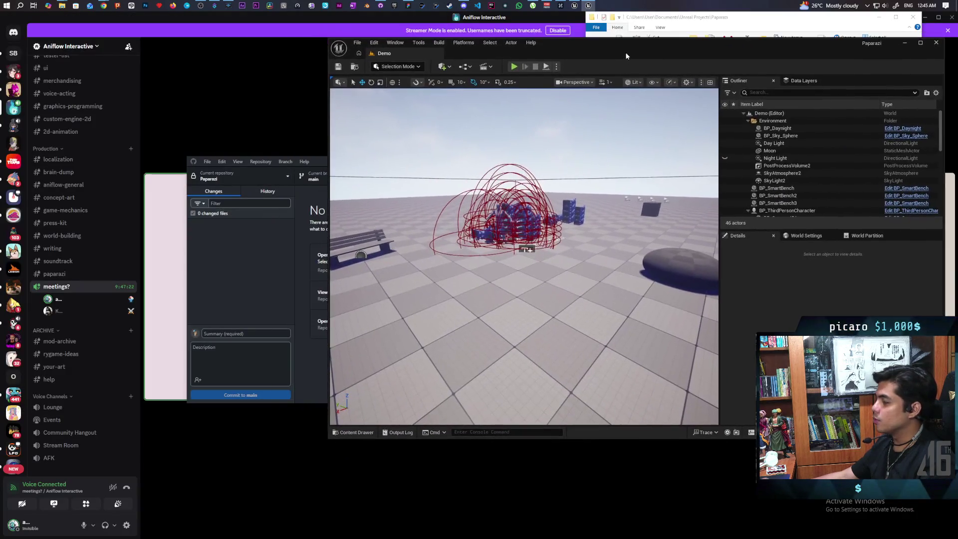
click(514, 66)
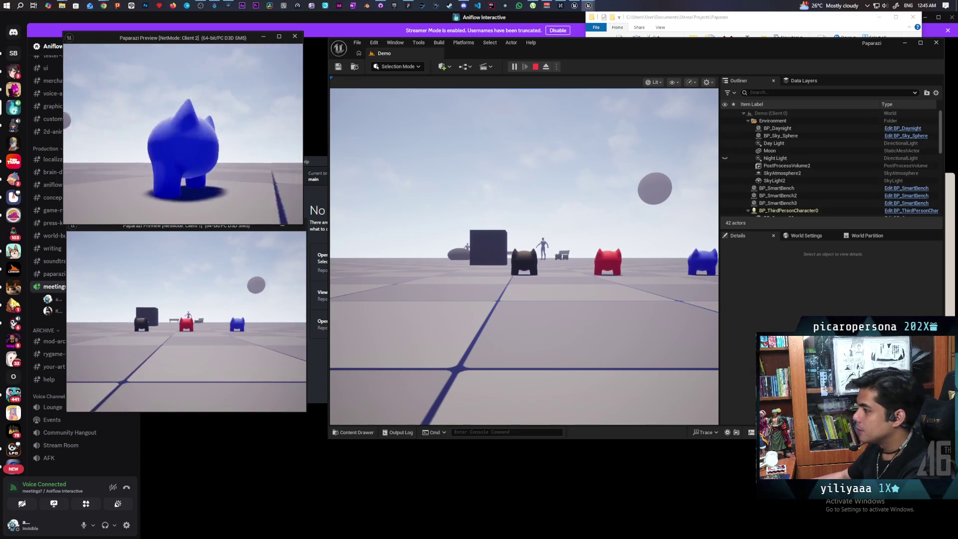
key(w)
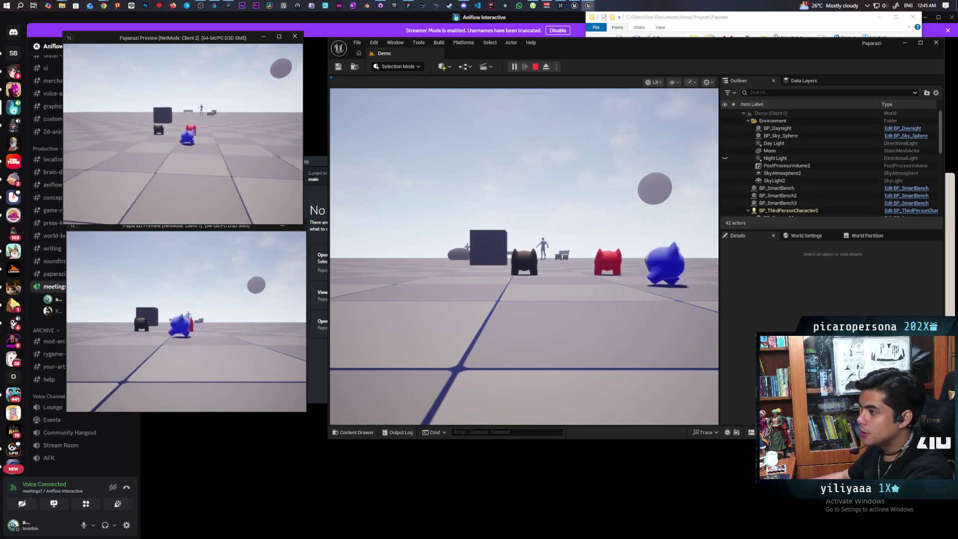
key(w)
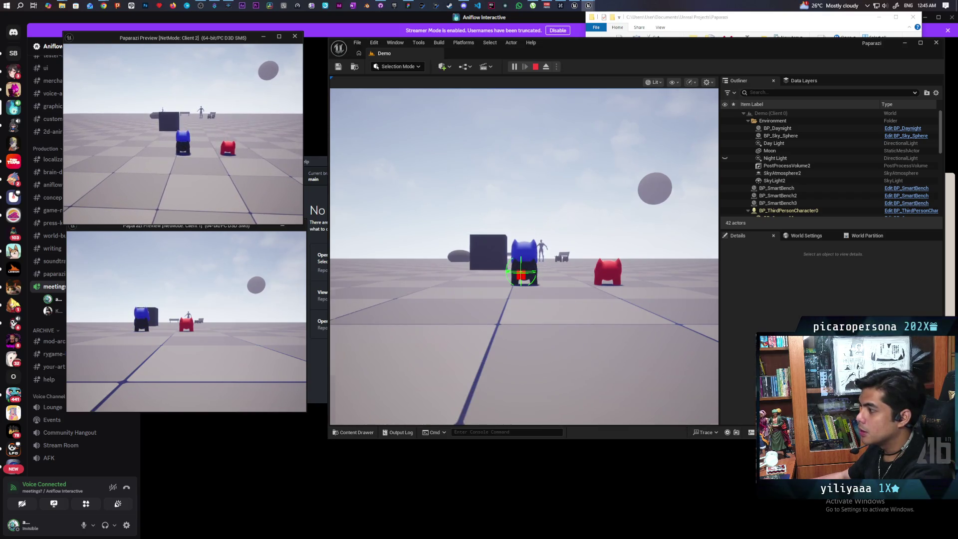
key(d)
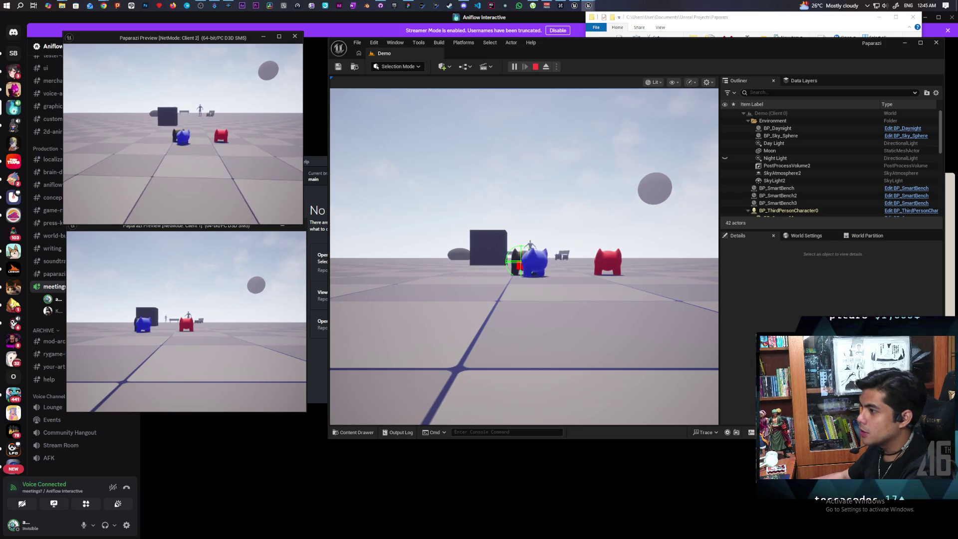
key(w)
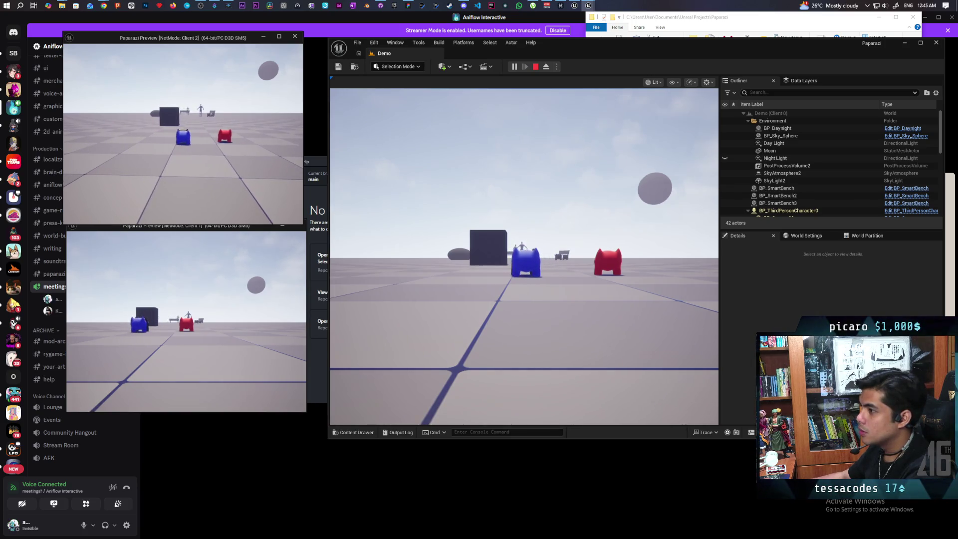
key(w)
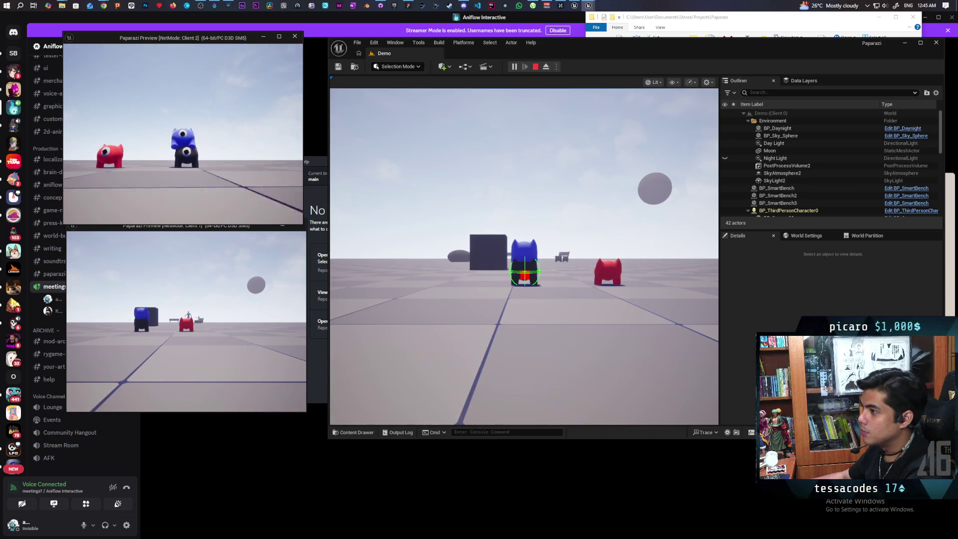
key(d)
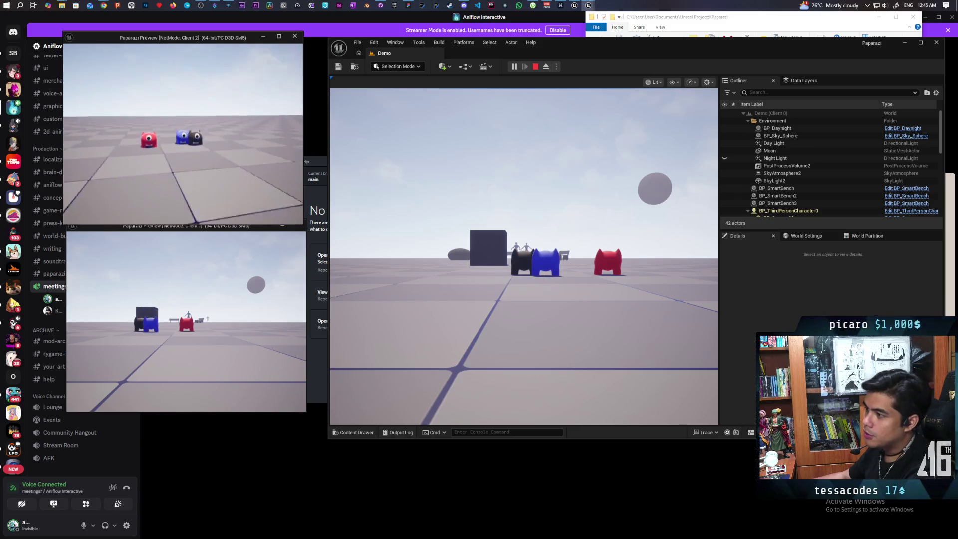
key(Escape)
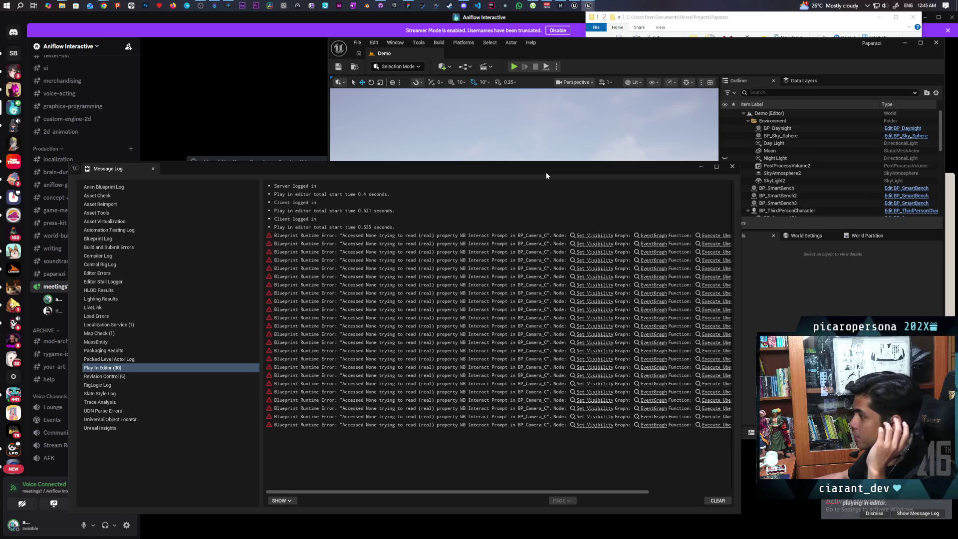
Jump from the Message Log error to BP_Camera's Set Visibility node and close the log
click(587, 236)
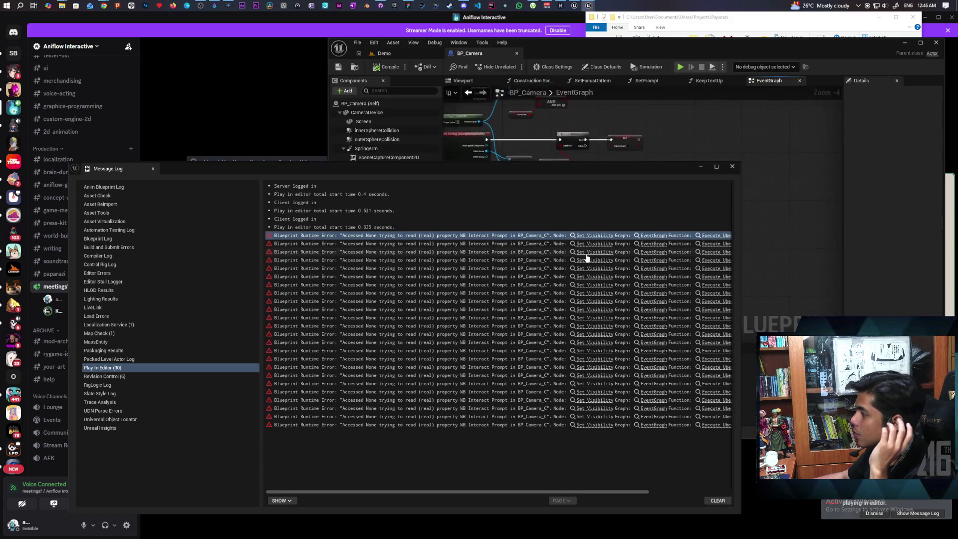
mouse_move(578, 180)
mouse_down()
mouse_move(523, 348)
mouse_move(521, 313)
mouse_up()
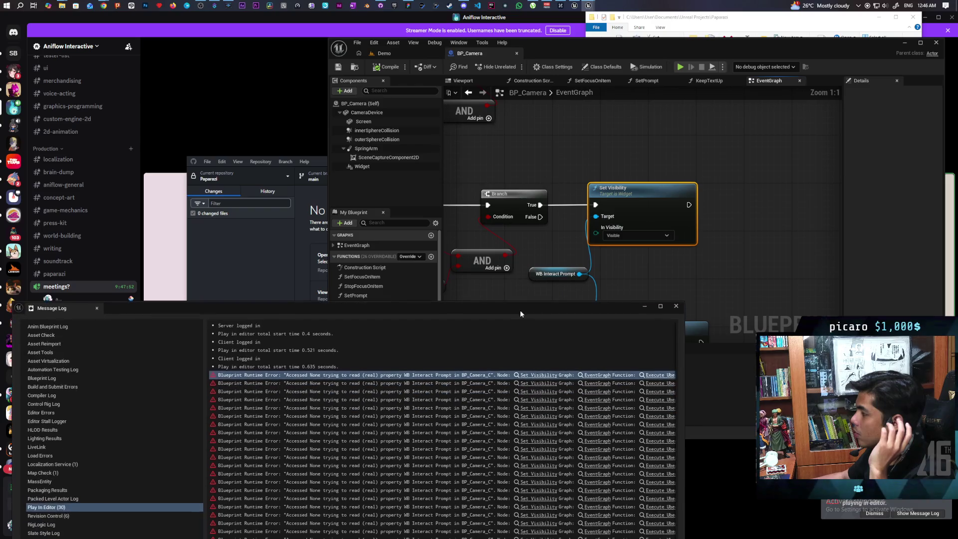
click(676, 306)
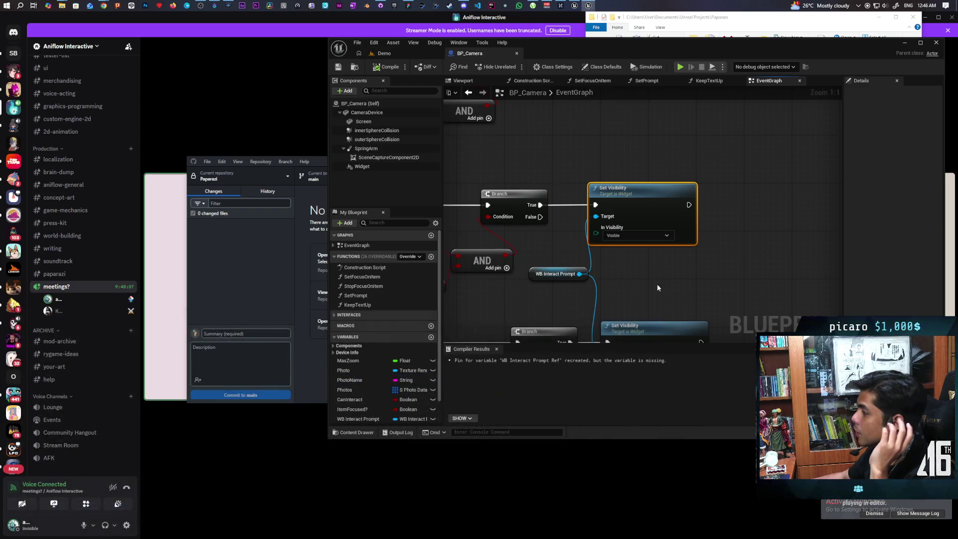
Inspect the overlap nodes in BP_Camera's EventGraph, then close Unreal Editor
scroll(669, 275, down, 4)
scroll(669, 275, up, 3)
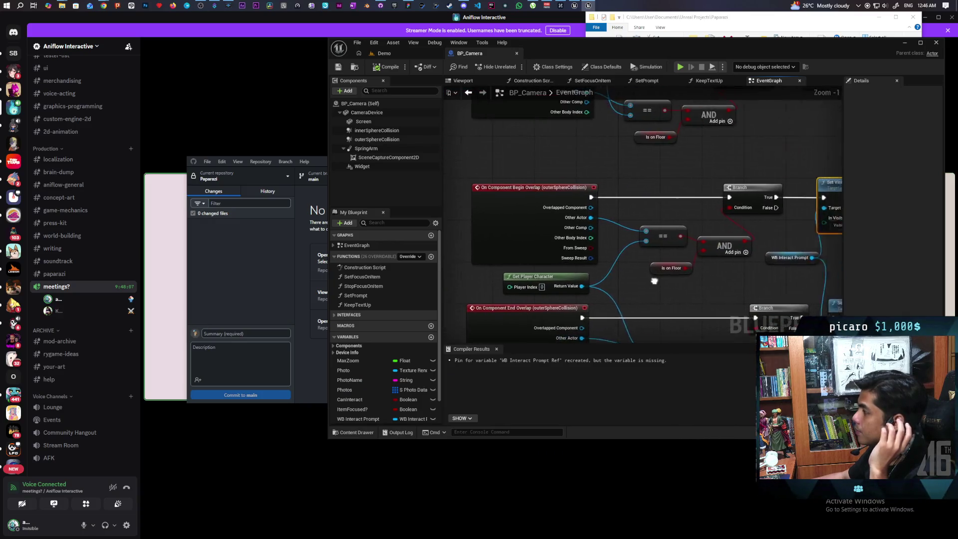
mouse_move(588, 255)
mouse_down()
mouse_move(585, 243)
mouse_move(650, 250)
mouse_up()
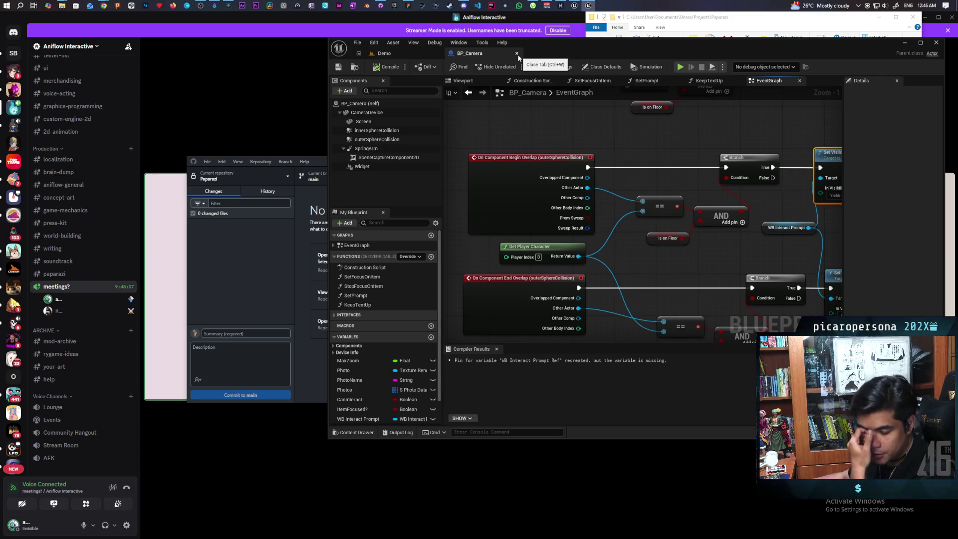
click(936, 44)
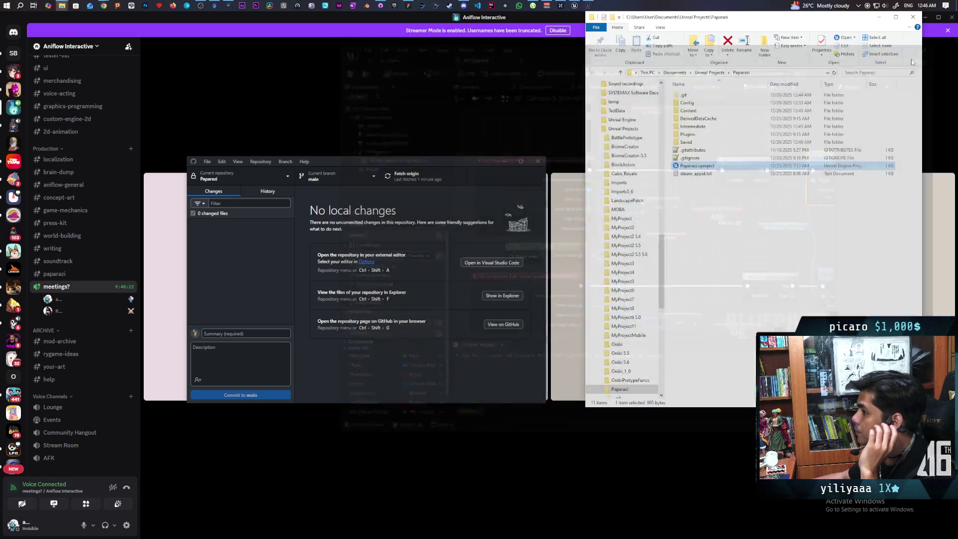
Bring the Discord call forward, then switch to Chrome's Twitch Software and Game Development directory
click(295, 16)
mouse_move(478, 143)
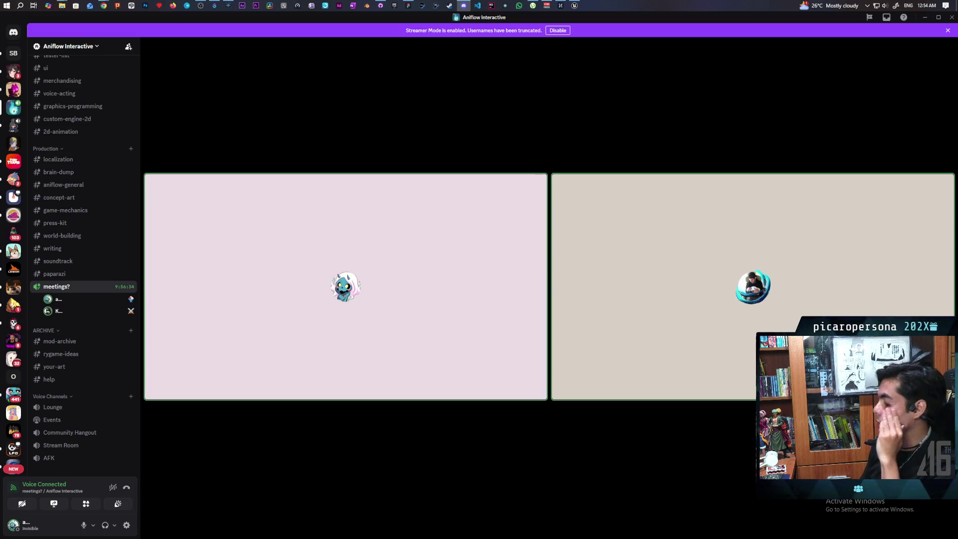
mouse_move(517, 156)
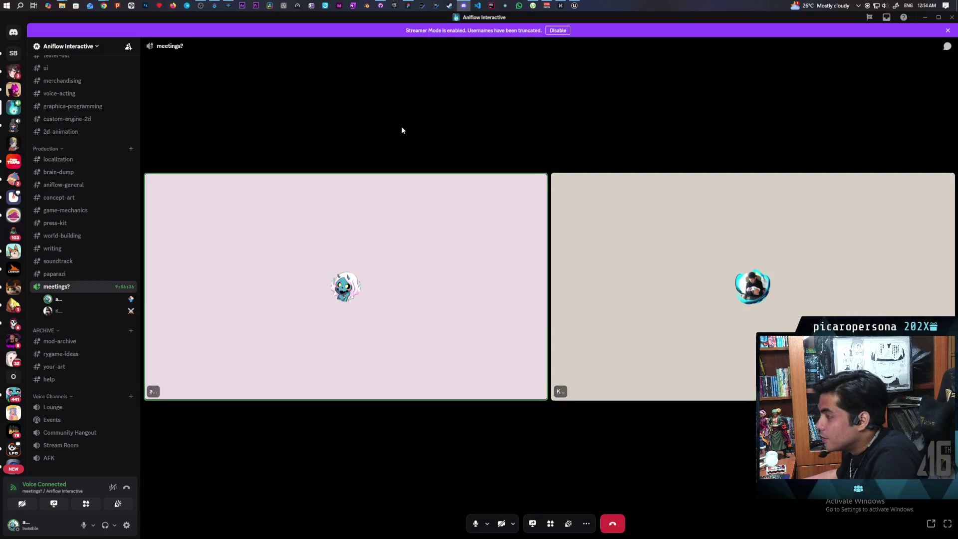
mouse_move(108, 6)
click(486, 42)
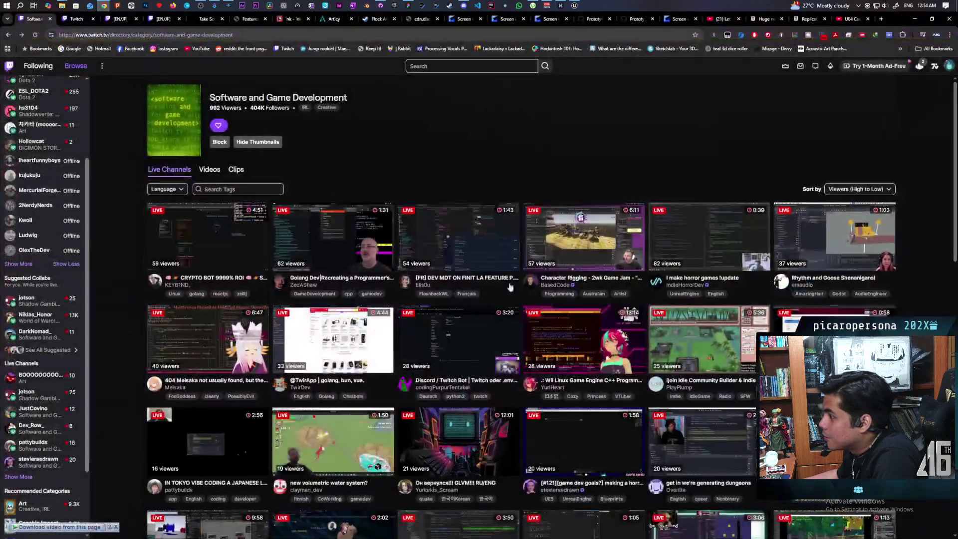